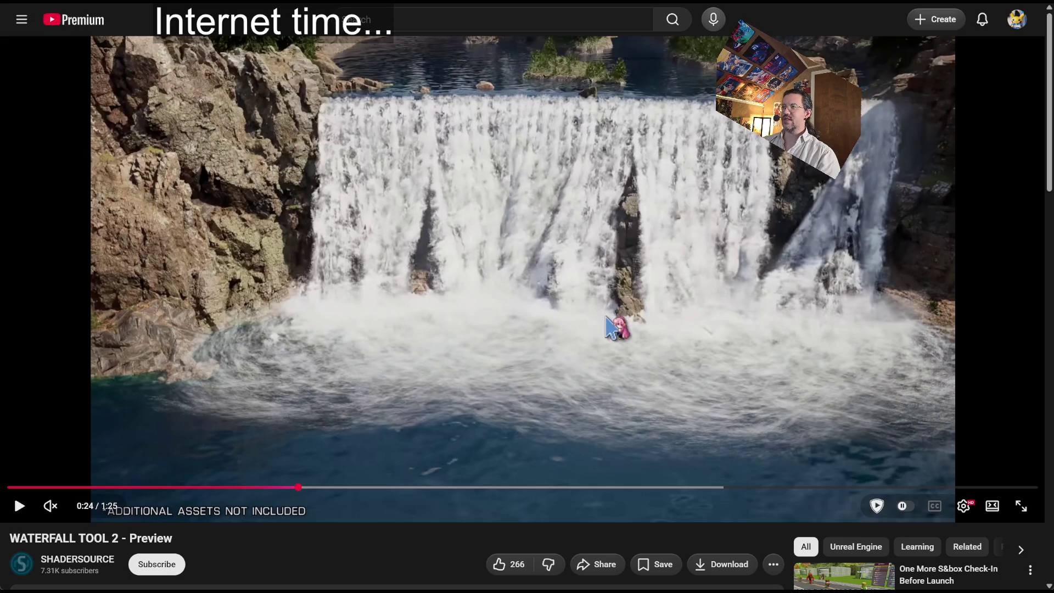
Replay the Waterfall Tool 2 preview from the path-generation demo at 0:28.
{"action": "left_click", "coordinate": [614, 328]}
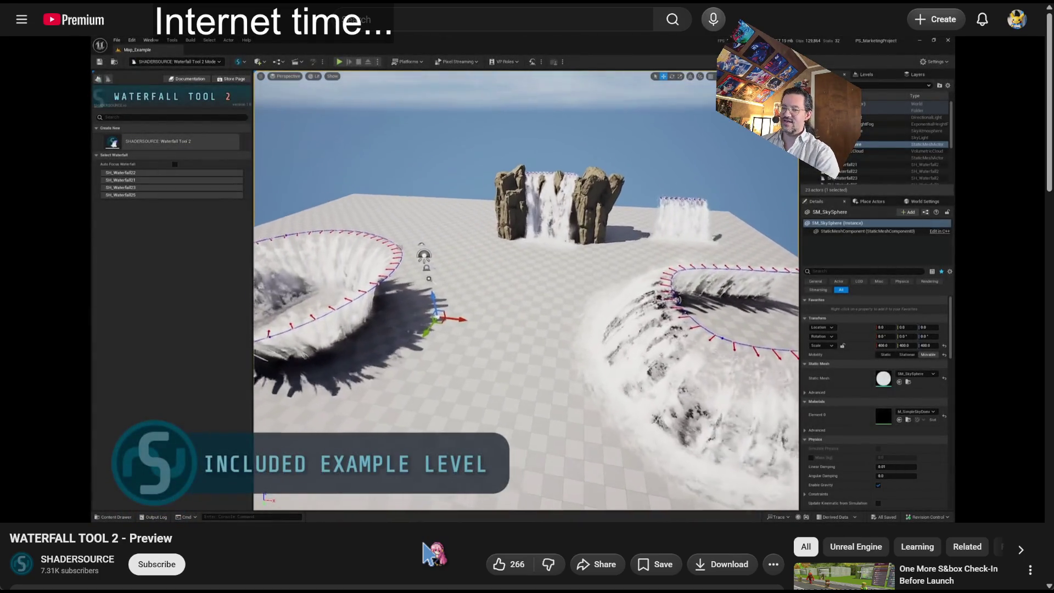
{"action": "key", "text": "Left"}
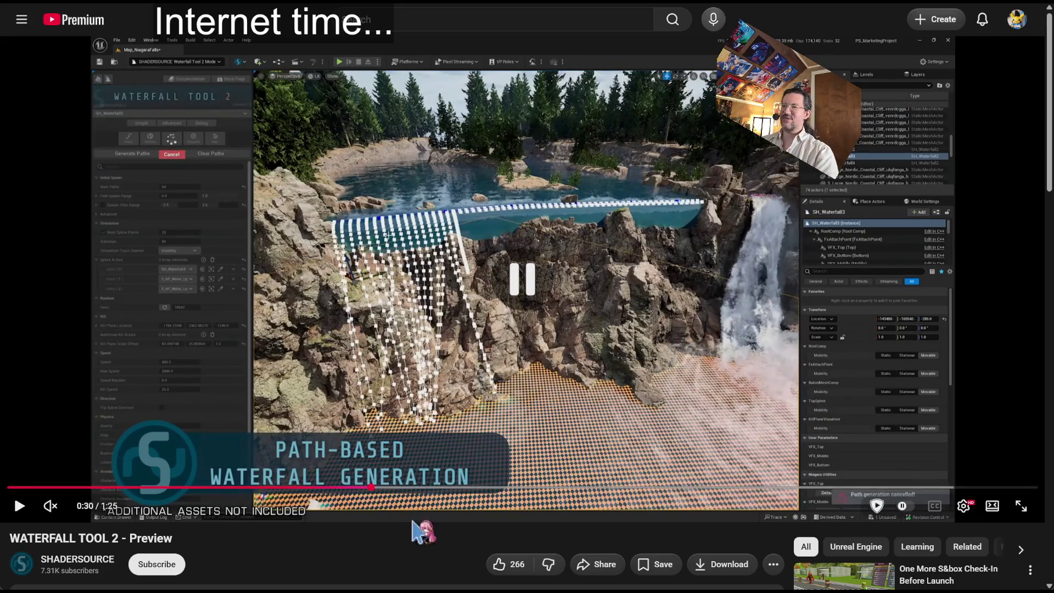
{"action": "left_click", "coordinate": [352, 487]}
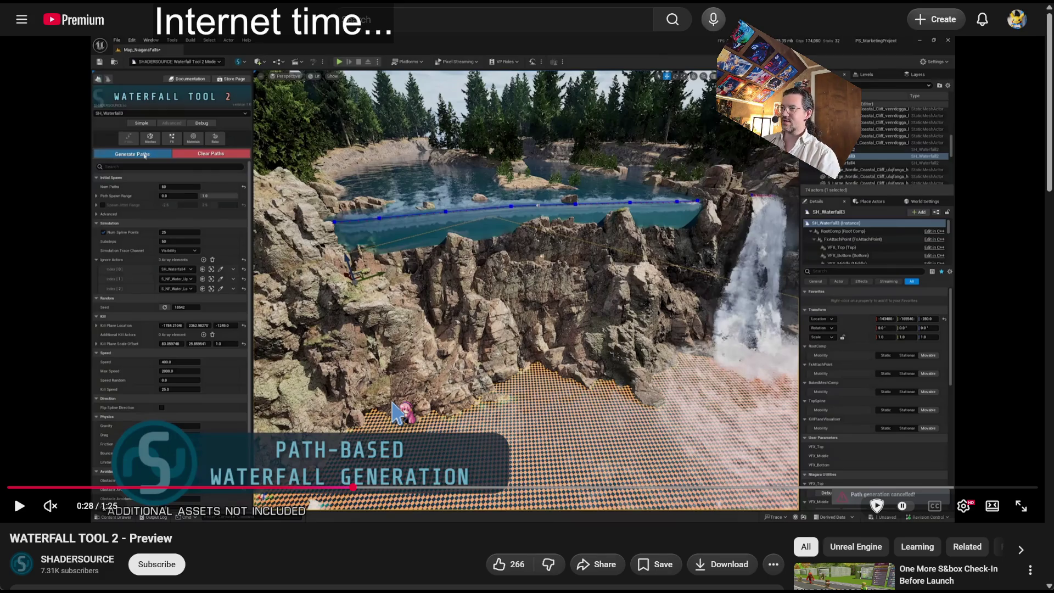
{"action": "left_click", "coordinate": [391, 384]}
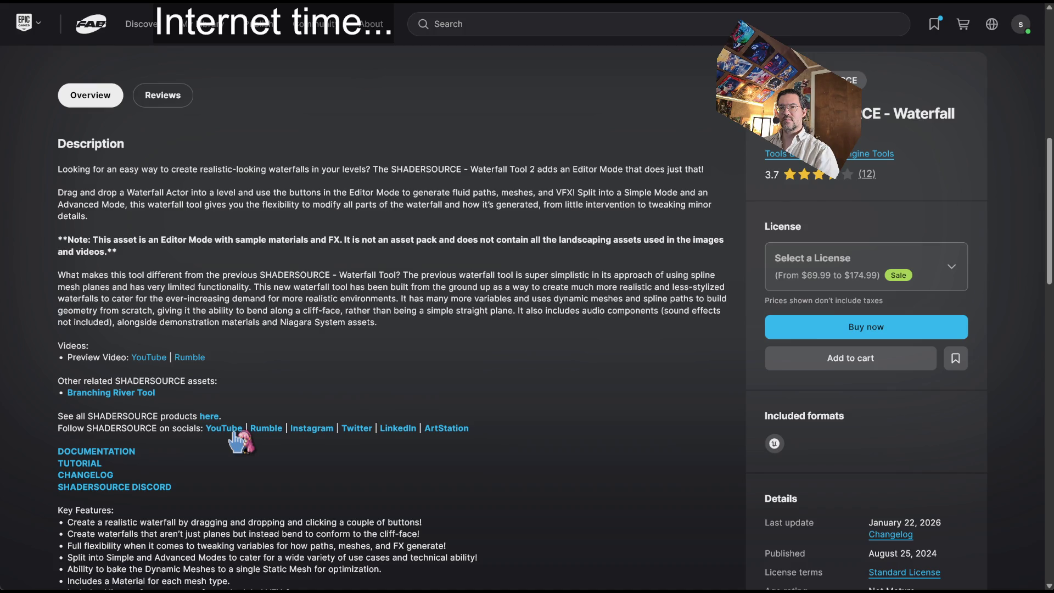
Scroll through the Waterfall Tool 2 key features and start a new browser tab.
{"action": "scroll", "coordinate": [301, 346], "scroll_direction": "down", "scroll_amount": 2}
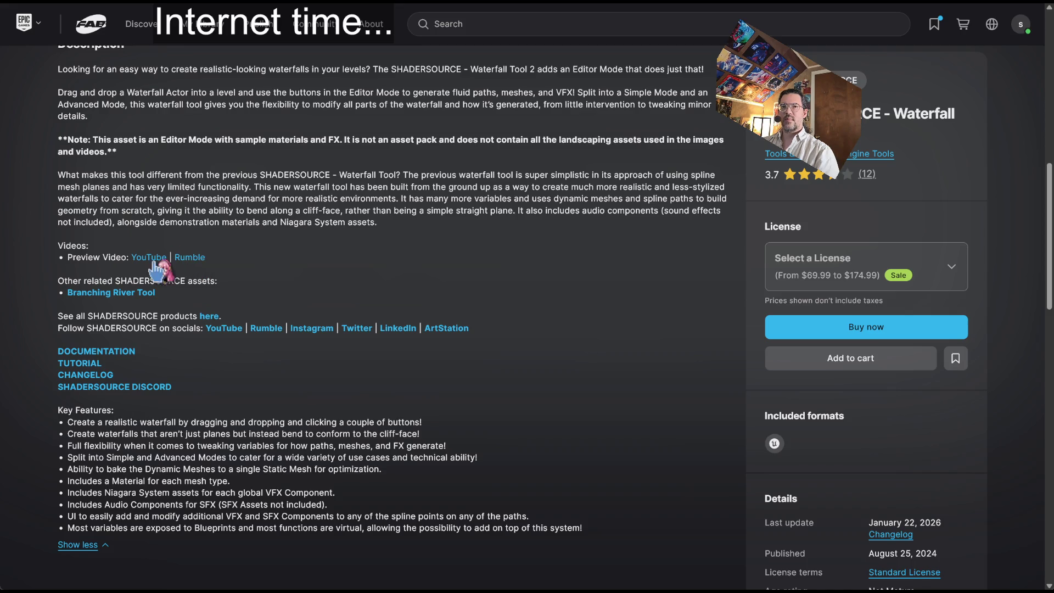
{"action": "key", "text": "ctrl+t"}
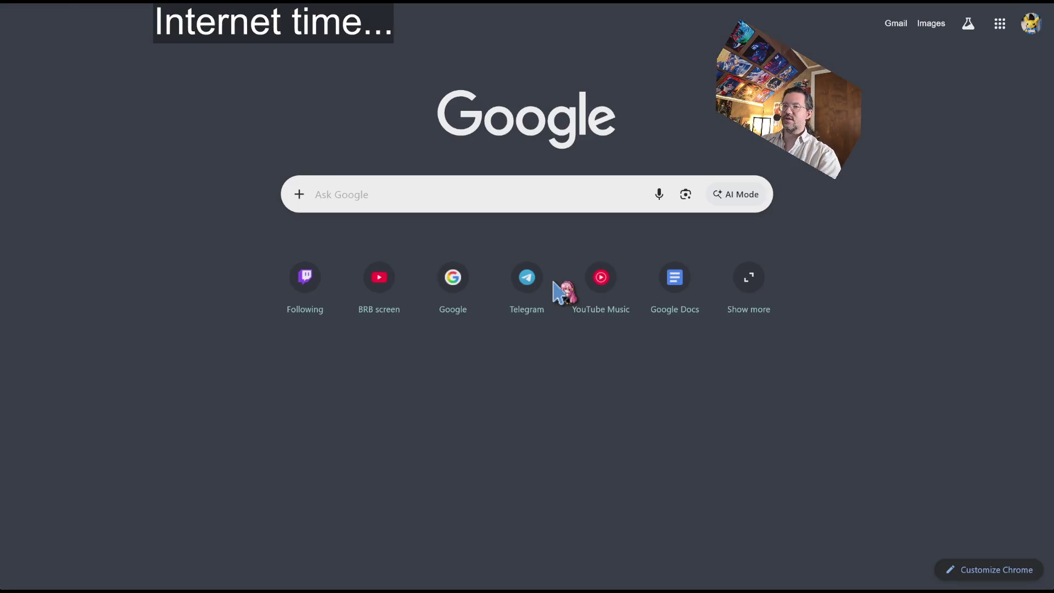
Search Google for 'what is rumble dot com?' and read the AI Overview.
{"action": "type", "text": "what is rumble dot com?"}
{"action": "key", "text": "Return"}
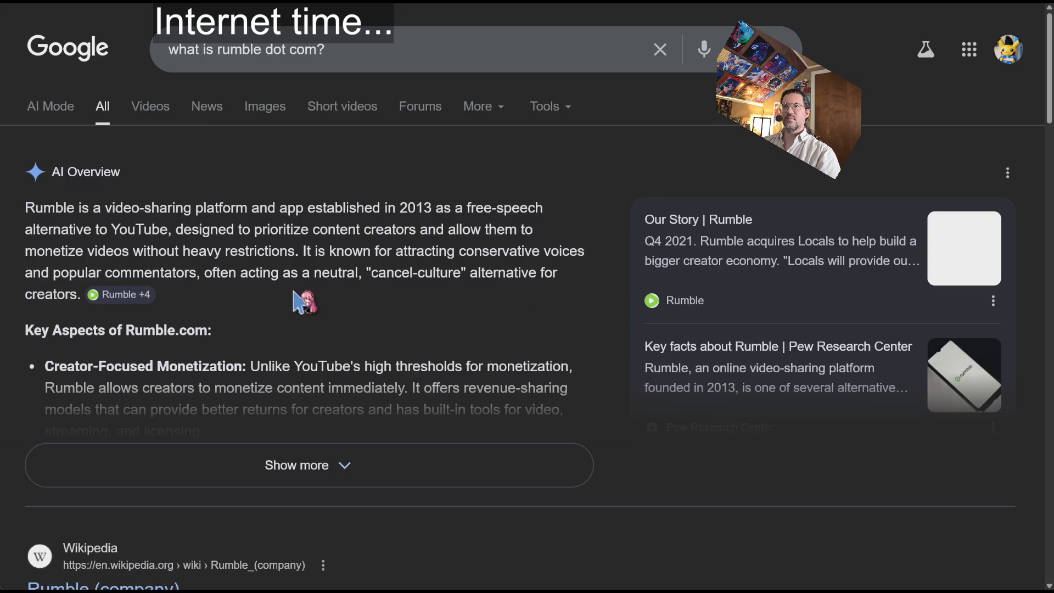
{"action": "mouse_move", "coordinate": [453, 208]}
{"action": "left_mouse_down"}
{"action": "mouse_move", "coordinate": [142, 231]}
{"action": "mouse_move", "coordinate": [160, 208]}
{"action": "mouse_move", "coordinate": [400, 209]}
{"action": "mouse_move", "coordinate": [357, 230]}
{"action": "mouse_move", "coordinate": [319, 268]}
{"action": "mouse_move", "coordinate": [185, 273]}
{"action": "left_mouse_up"}
{"action": "left_click", "coordinate": [197, 220]}
{"action": "left_click", "coordinate": [304, 270]}
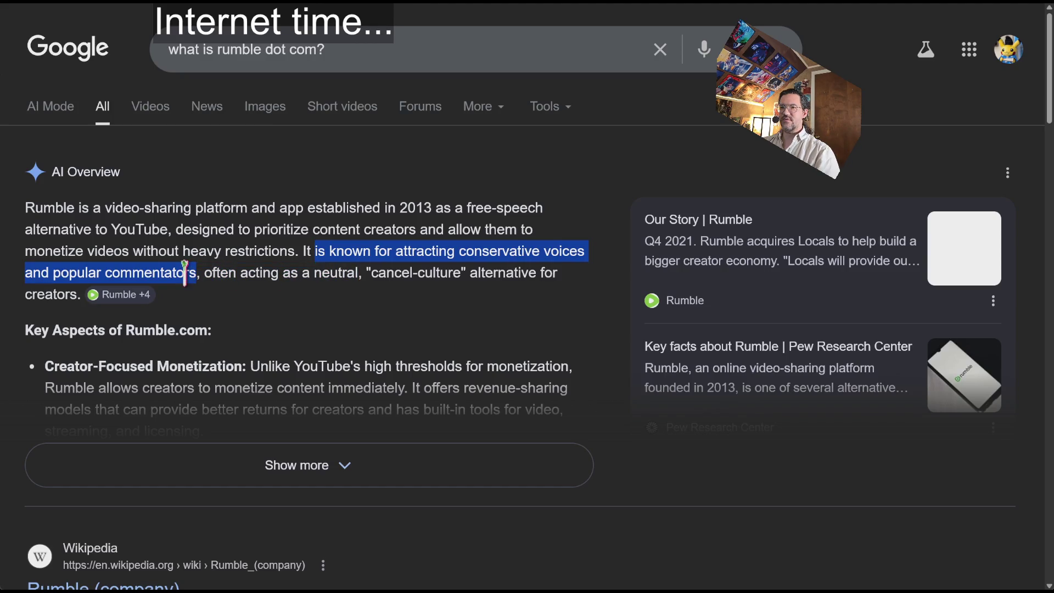
{"action": "left_click", "coordinate": [360, 263]}
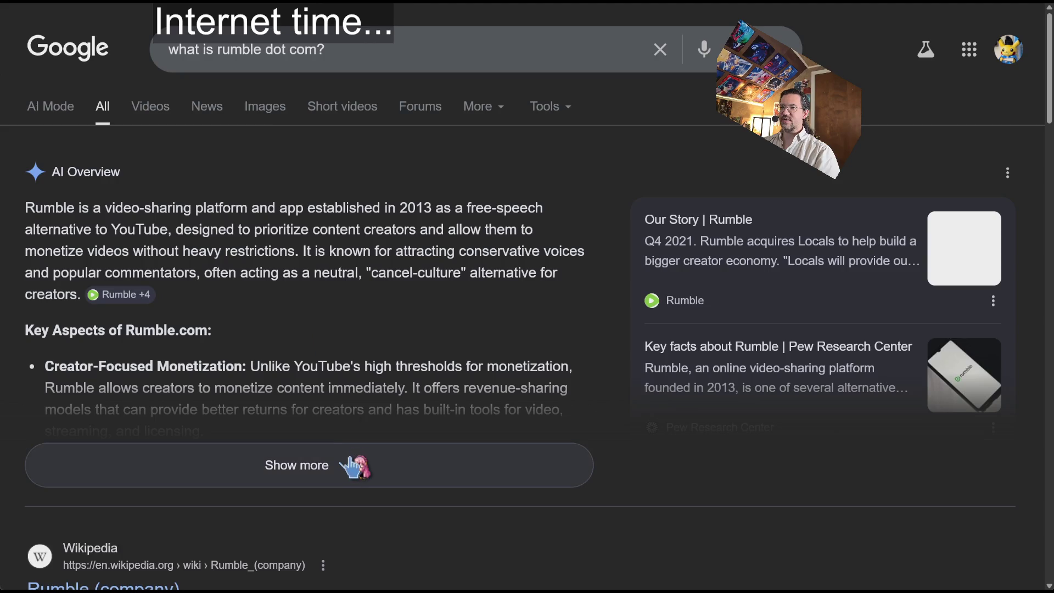
Expand the AI Overview to show Rumble's full list of key aspects.
{"action": "left_click", "coordinate": [351, 466]}
{"action": "scroll", "coordinate": [291, 280], "scroll_direction": "down", "scroll_amount": 2}
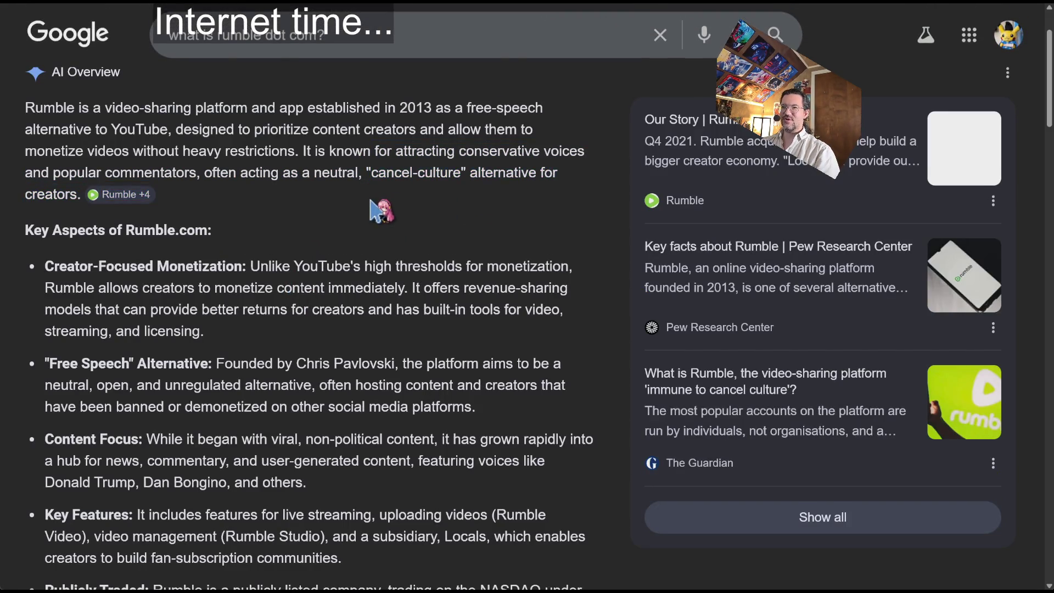
{"action": "scroll", "coordinate": [307, 192], "scroll_direction": "down", "scroll_amount": 2}
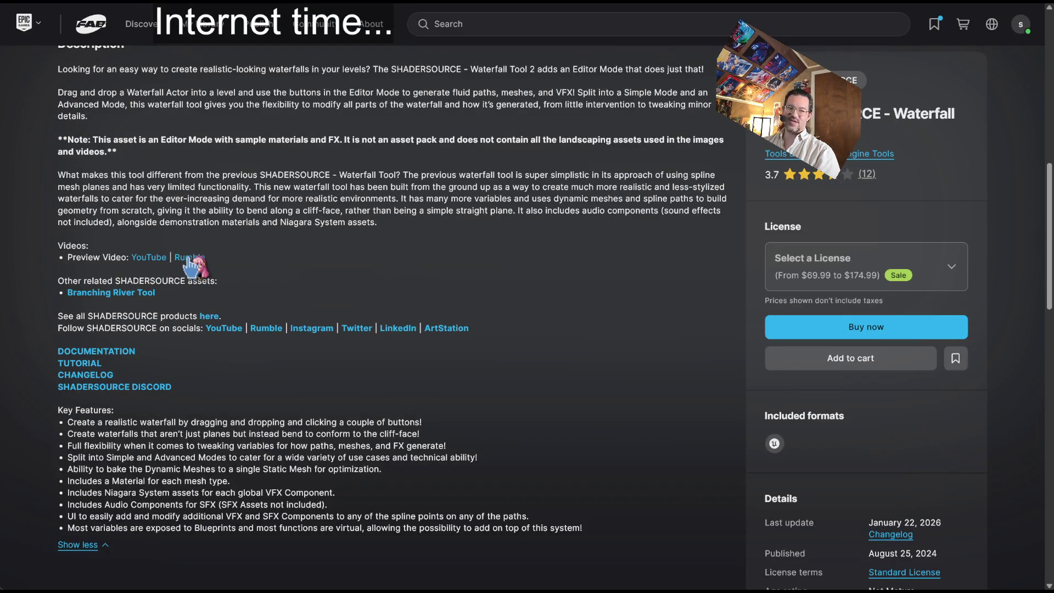
Review the Waterfall Tool 2 video and SHADERSOURCE social links, then return to the waterfall results.
{"action": "mouse_move", "coordinate": [370, 273]}
{"action": "left_mouse_down"}
{"action": "mouse_move", "coordinate": [409, 244]}
{"action": "mouse_move", "coordinate": [458, 242]}
{"action": "mouse_move", "coordinate": [491, 305]}
{"action": "mouse_move", "coordinate": [587, 279]}
{"action": "left_mouse_up"}
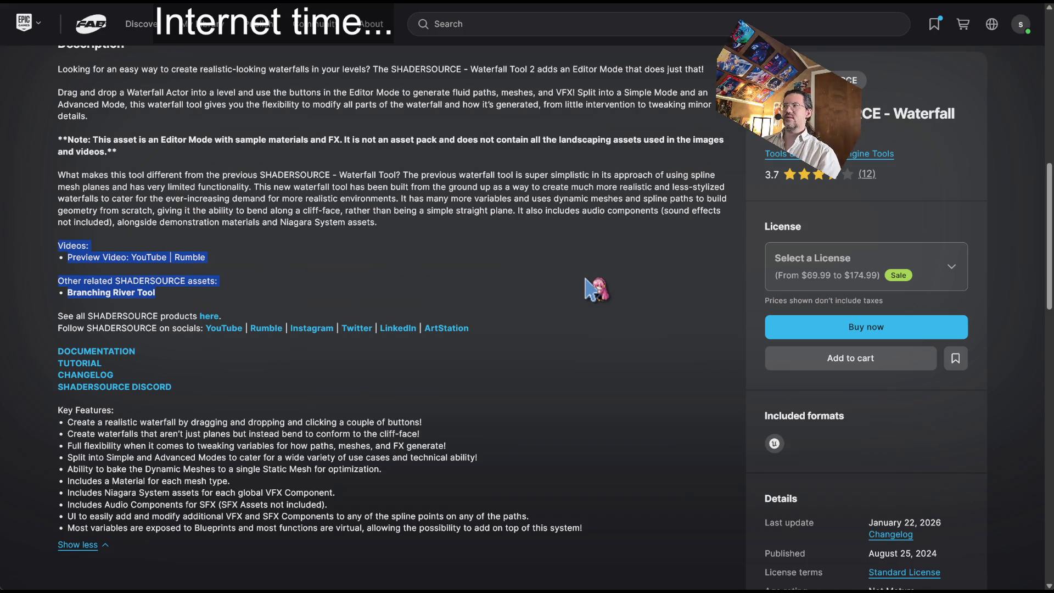
{"action": "left_click", "coordinate": [585, 278]}
{"action": "mouse_move", "coordinate": [546, 395]}
{"action": "left_mouse_down"}
{"action": "mouse_move", "coordinate": [446, 379]}
{"action": "mouse_move", "coordinate": [497, 305]}
{"action": "mouse_move", "coordinate": [546, 349]}
{"action": "mouse_move", "coordinate": [536, 335]}
{"action": "left_mouse_up"}
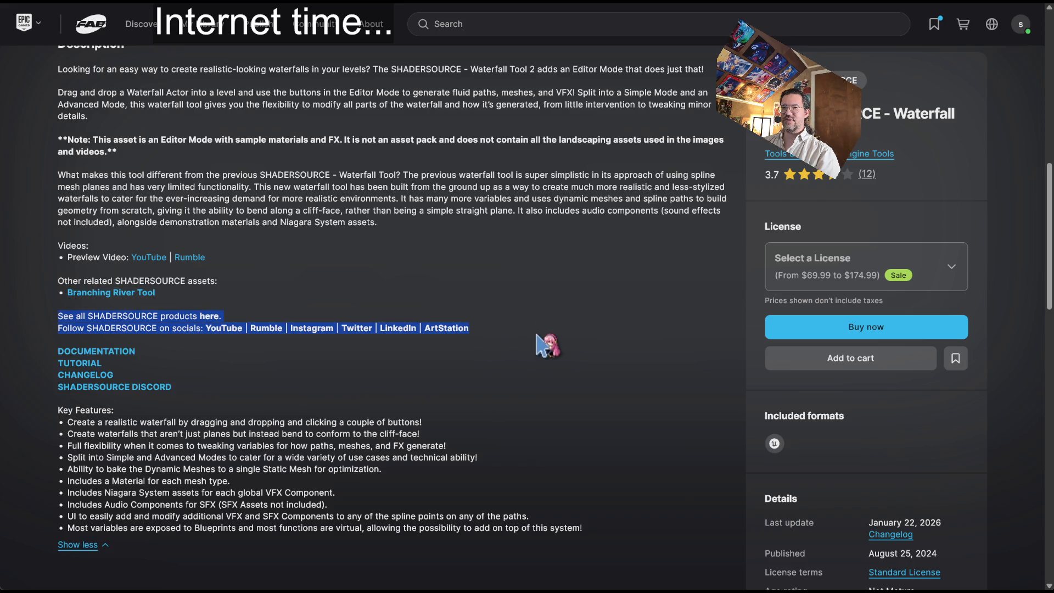
{"action": "left_click", "coordinate": [536, 335]}
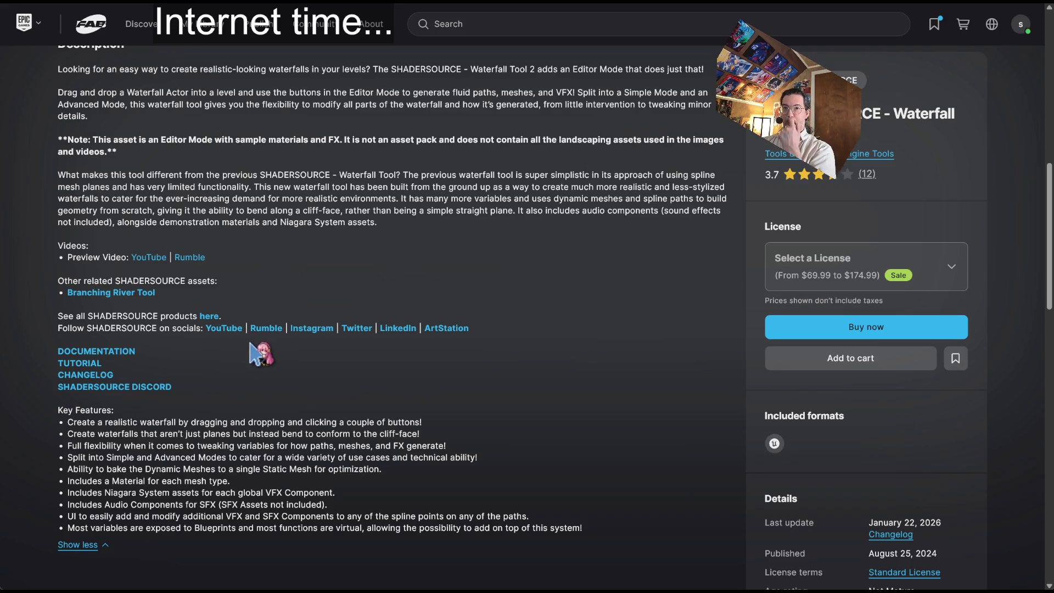
{"action": "scroll", "coordinate": [253, 356], "scroll_direction": "up", "scroll_amount": 10}
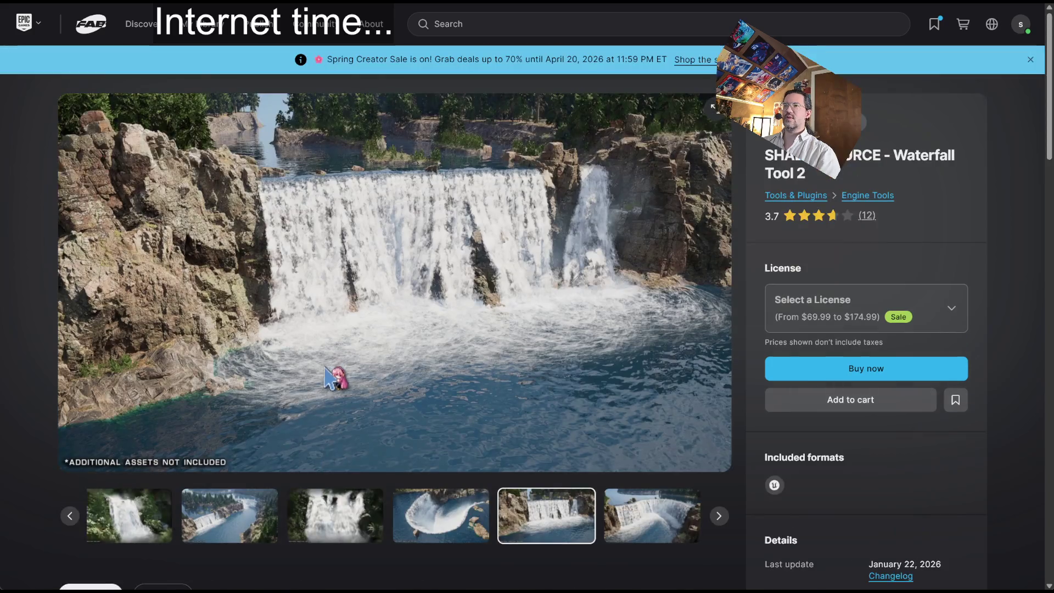
{"action": "scroll", "coordinate": [581, 313], "scroll_direction": "down", "scroll_amount": 10}
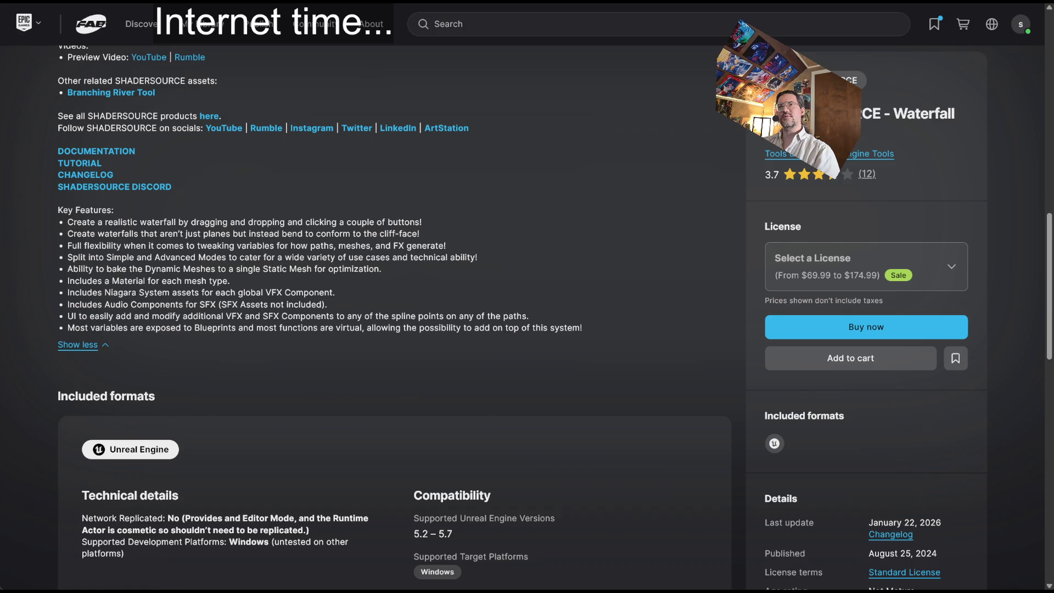
{"action": "scroll", "coordinate": [285, 160], "scroll_direction": "up", "scroll_amount": 10}
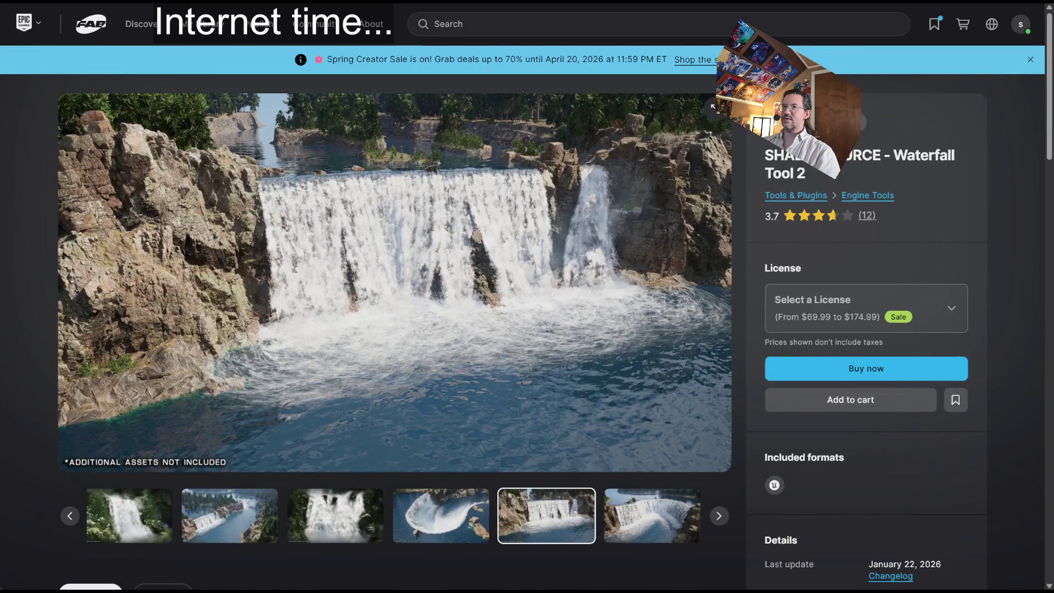
{"action": "key", "text": "alt+Left"}
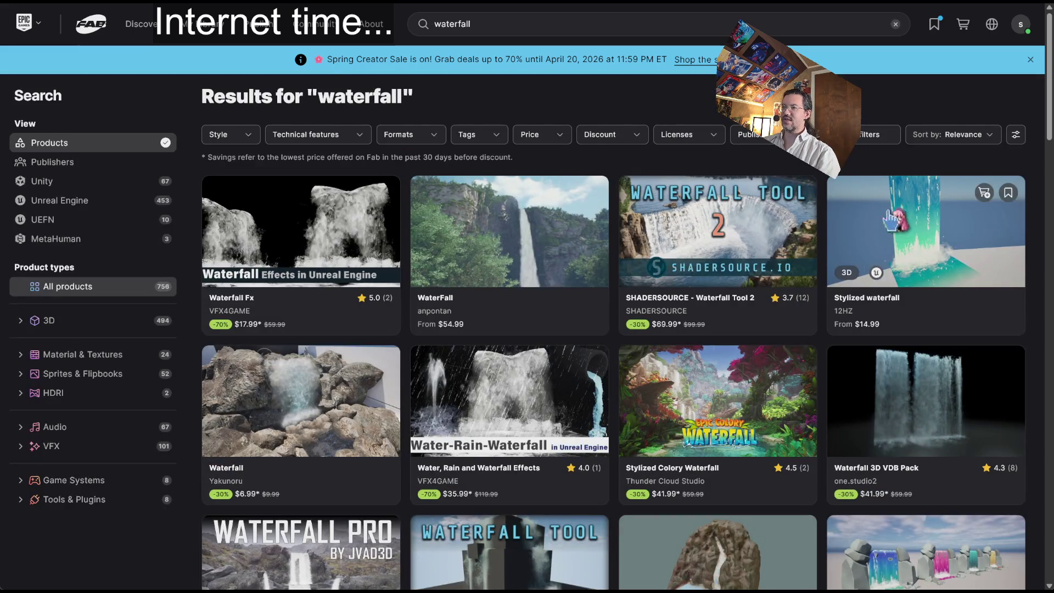
Browse the Fab waterfall results, then switch to the YouTube Niagara Falls results.
{"action": "scroll", "coordinate": [256, 379], "scroll_direction": "down", "scroll_amount": 2}
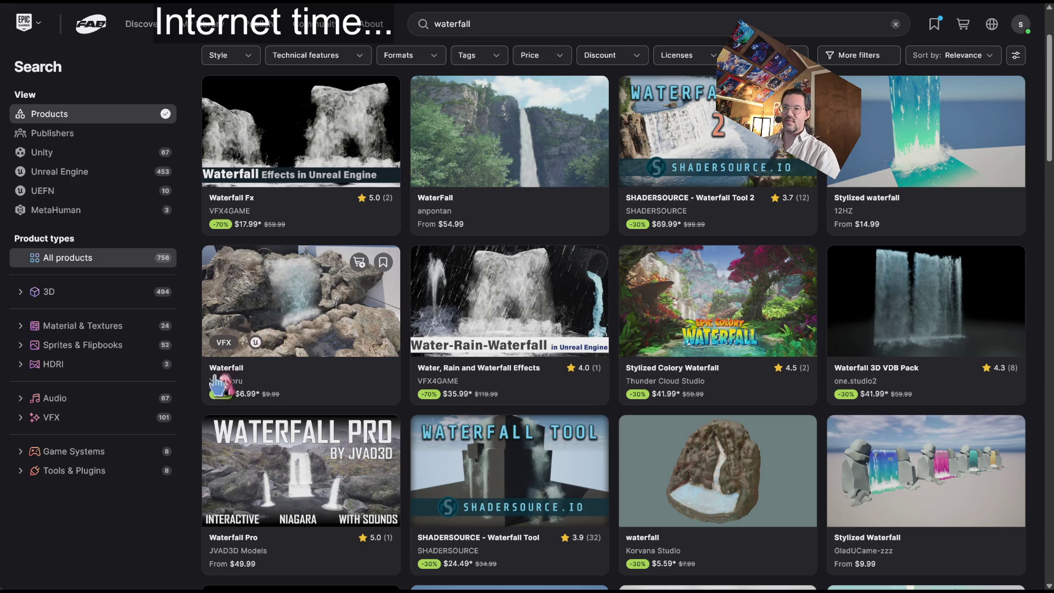
{"action": "scroll", "coordinate": [187, 474], "scroll_direction": "down", "scroll_amount": 2}
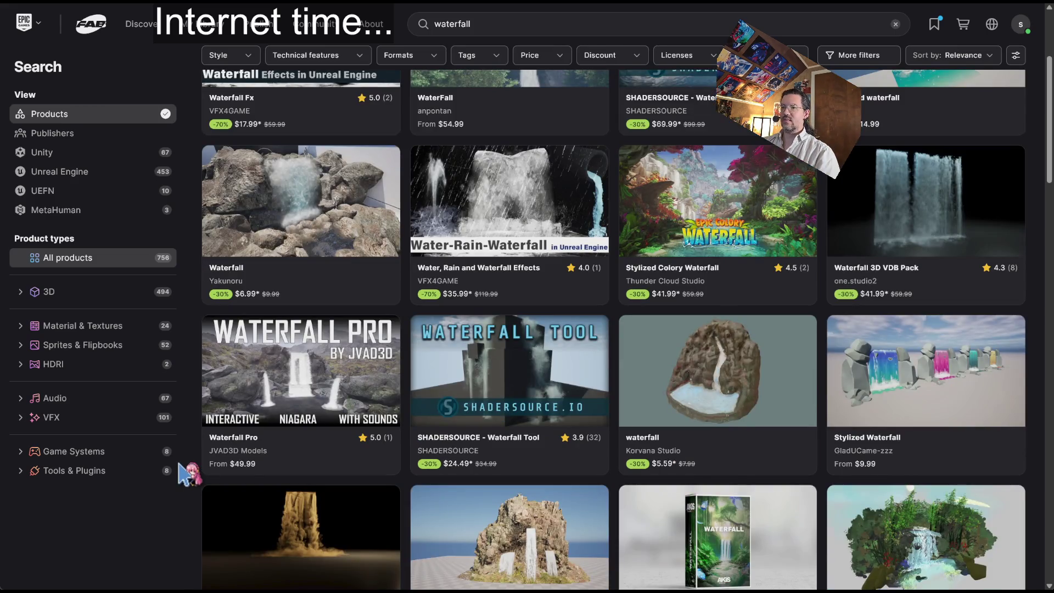
{"action": "scroll", "coordinate": [187, 474], "scroll_direction": "down", "scroll_amount": 6}
{"action": "scroll", "coordinate": [197, 467], "scroll_direction": "up", "scroll_amount": 10}
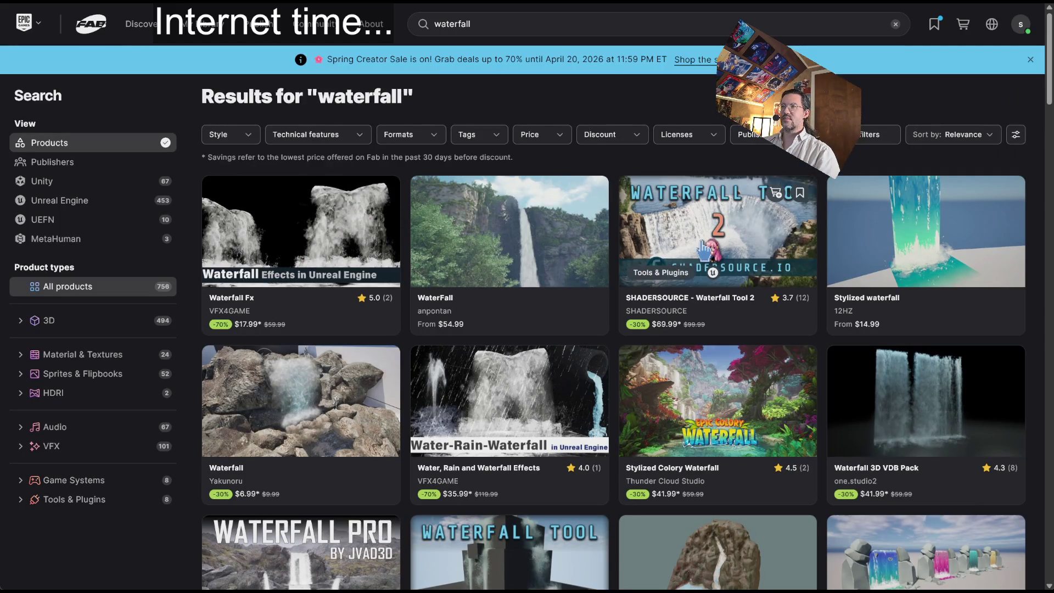
{"action": "left_click", "coordinate": [549, 25]}
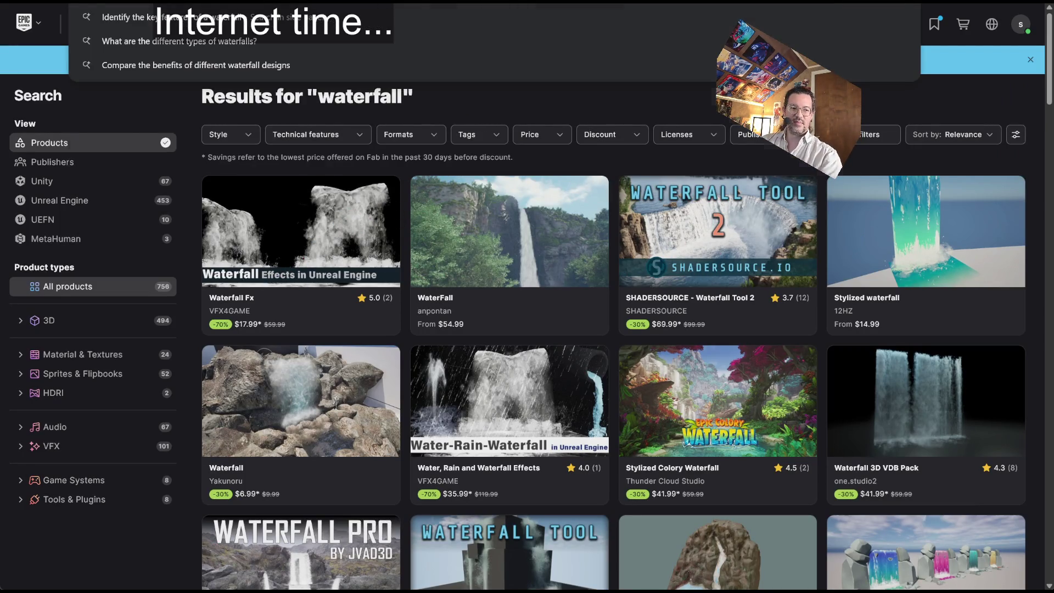
{"action": "key", "text": "Escape"}
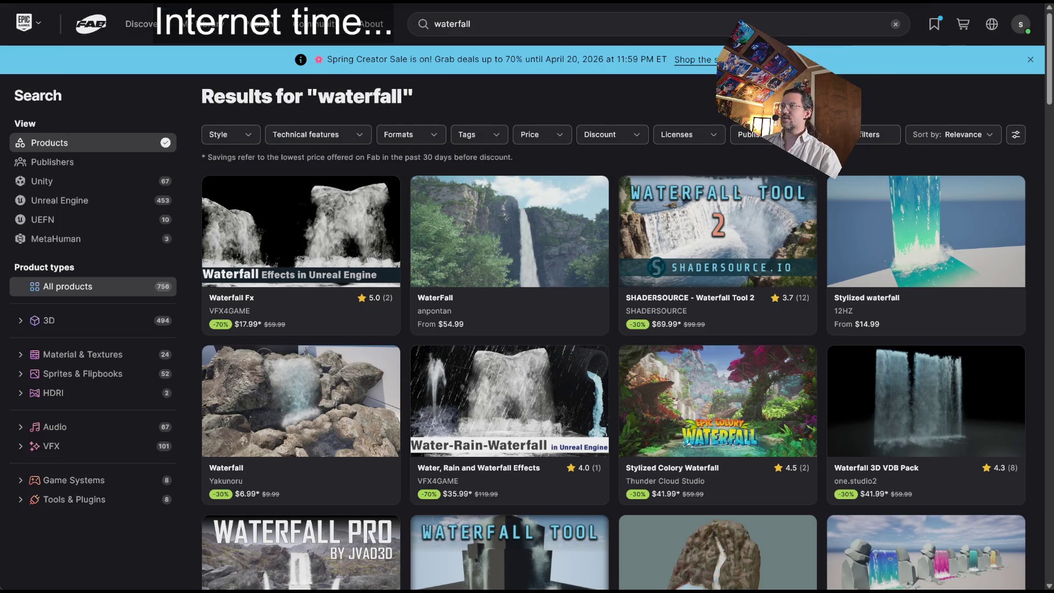
{"action": "key", "text": "ctrl+Tab"}
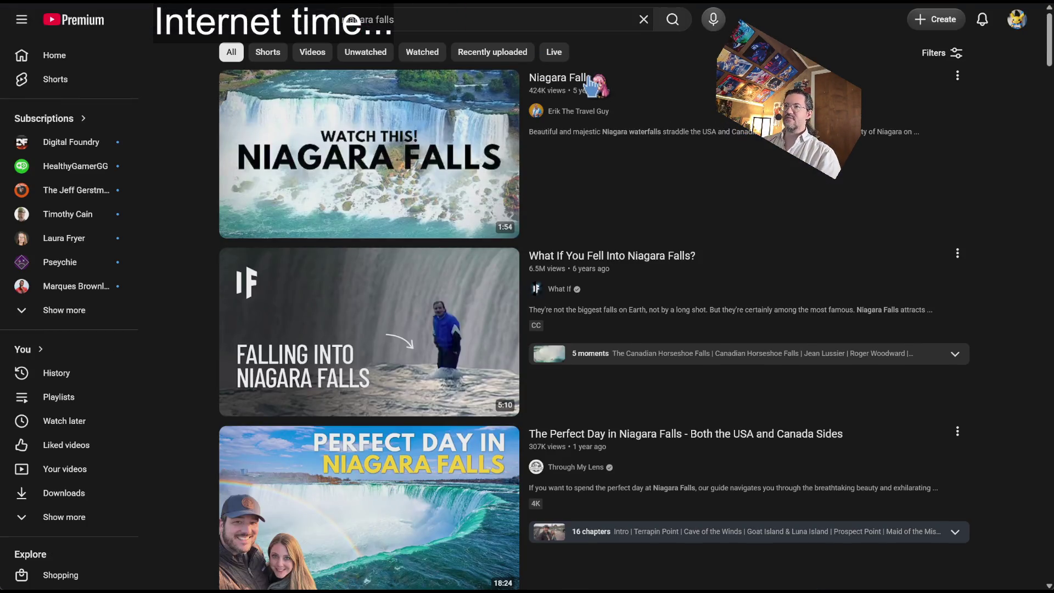
Watch the first Niagara Falls video briefly, skipping ahead, then return to the results.
{"action": "left_click", "coordinate": [592, 86]}
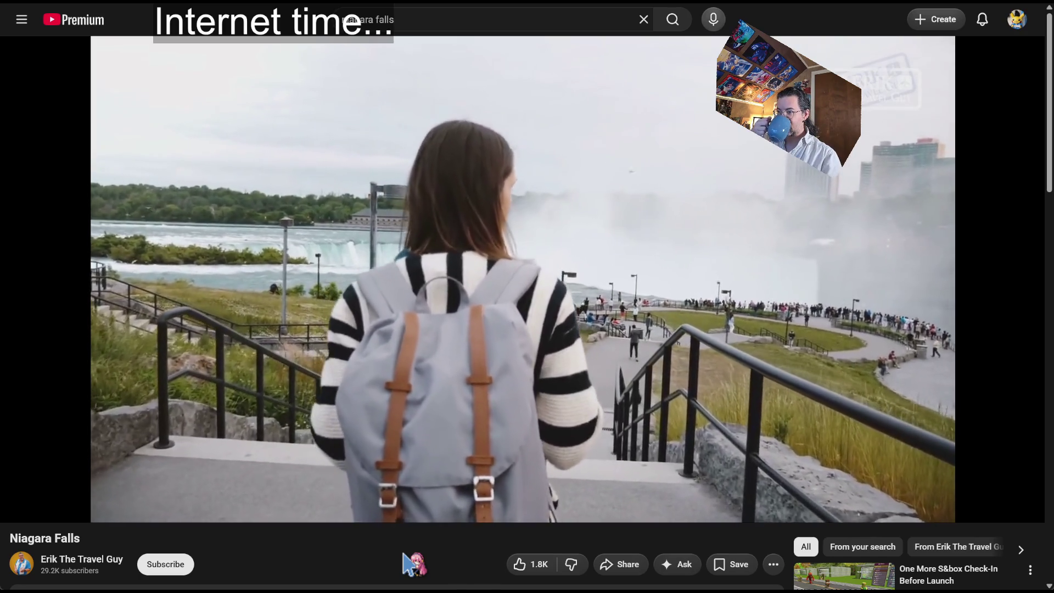
{"action": "key", "text": "Right"}
{"action": "key", "text": "Left"}
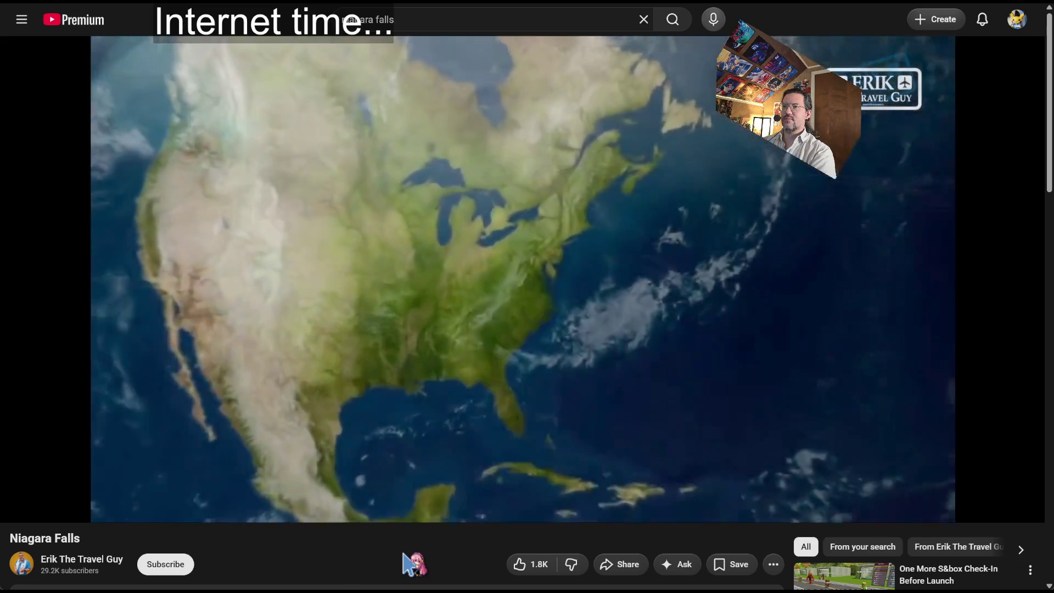
{"action": "key", "text": "Right"}
{"action": "key", "text": "Right"}
{"action": "key", "text": "Right"}
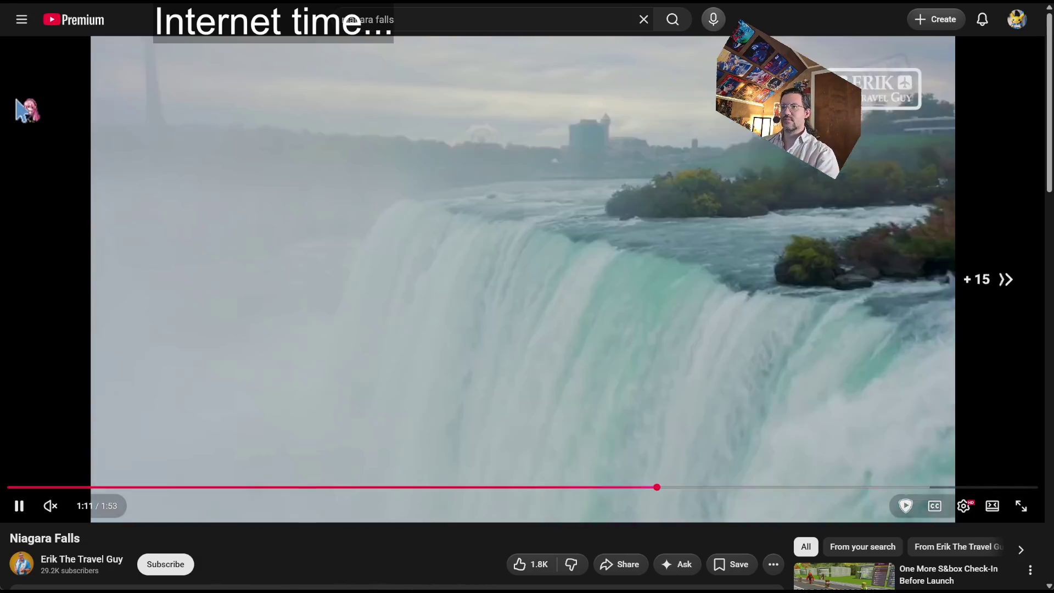
{"action": "key", "text": "alt+Left"}
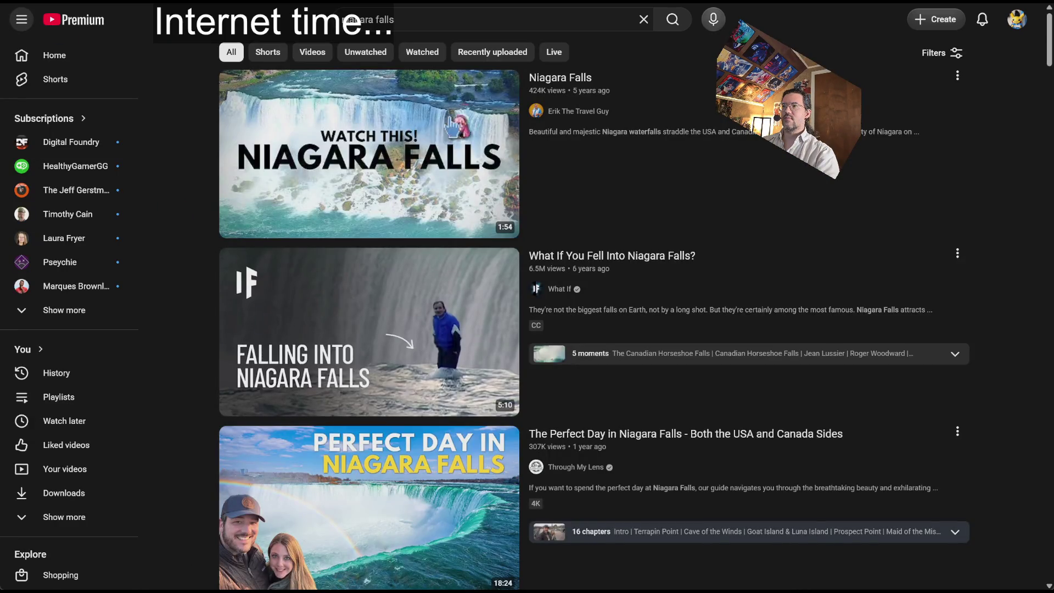
Scroll down the results and open the Niagara Falls Wonder of the World Walking Tour.
{"action": "scroll", "coordinate": [625, 456], "scroll_direction": "down", "scroll_amount": 5}
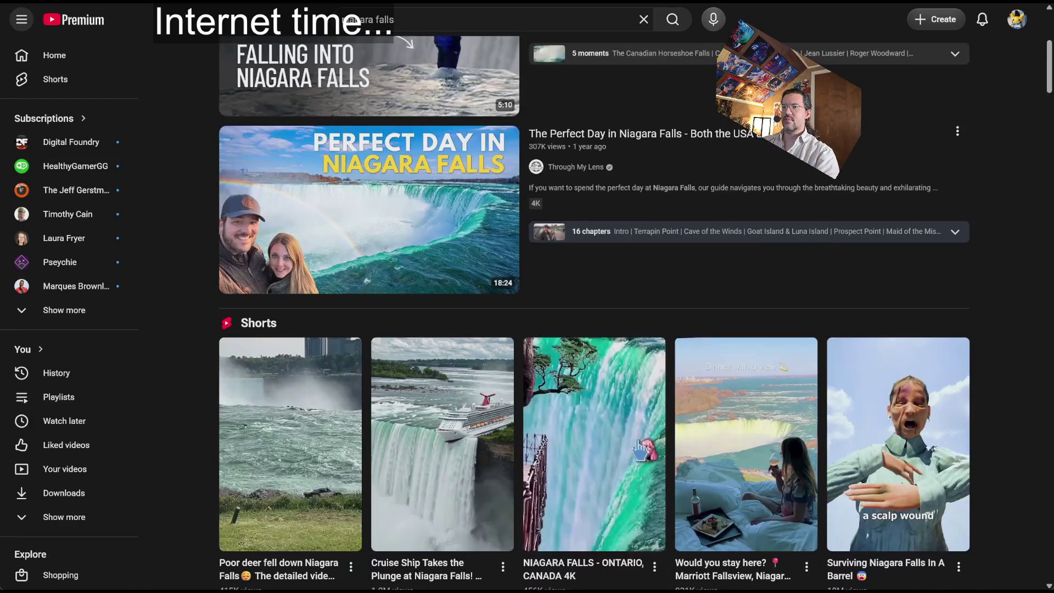
{"action": "scroll", "coordinate": [1027, 321], "scroll_direction": "down", "scroll_amount": 20}
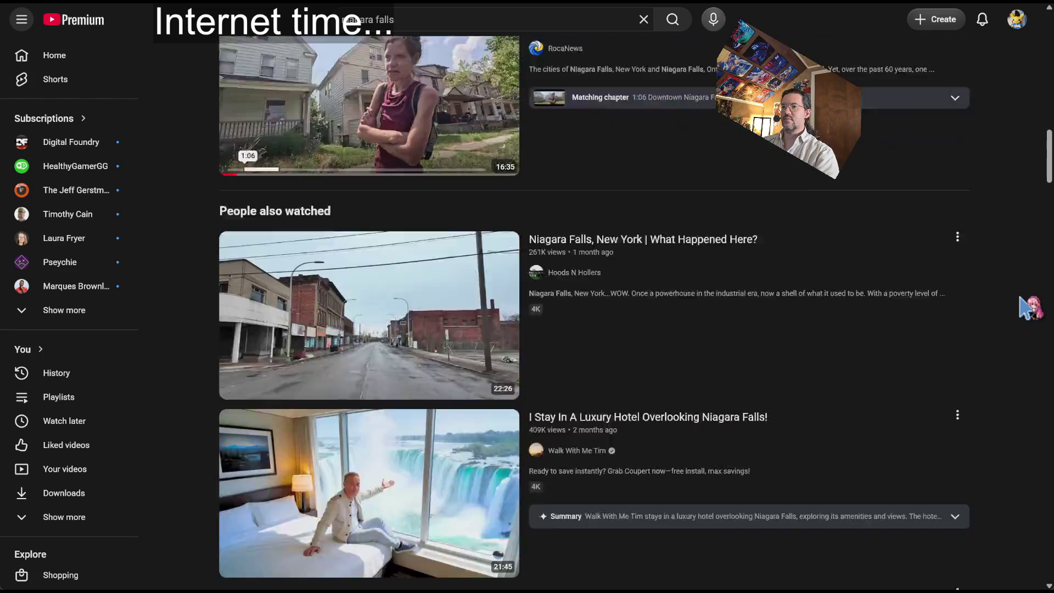
{"action": "scroll", "coordinate": [1002, 431], "scroll_direction": "down", "scroll_amount": 7}
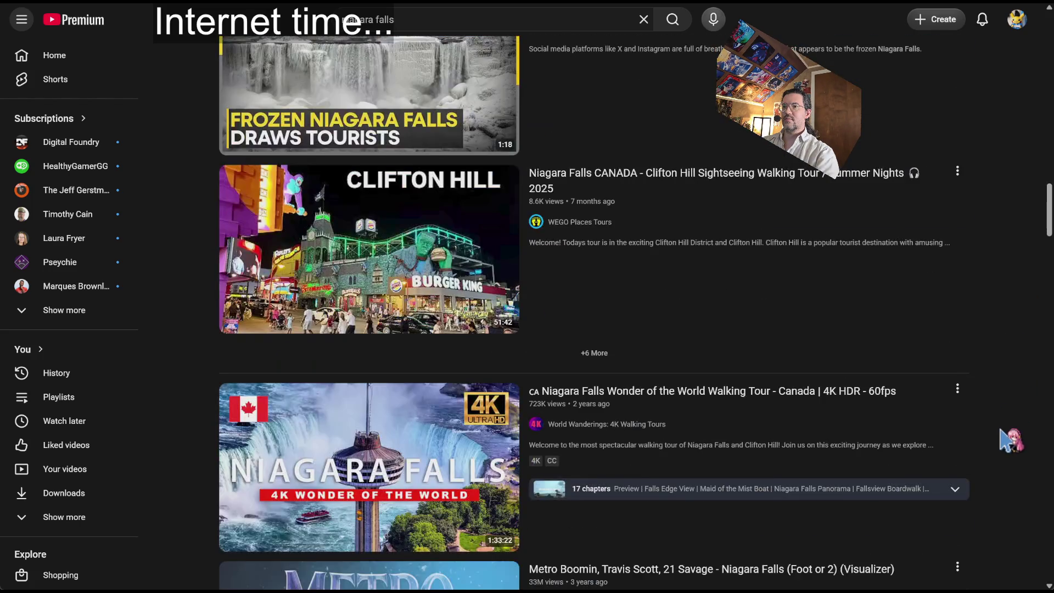
{"action": "scroll", "coordinate": [1011, 439], "scroll_direction": "down", "scroll_amount": 5}
{"action": "scroll", "coordinate": [1011, 440], "scroll_direction": "up", "scroll_amount": 2}
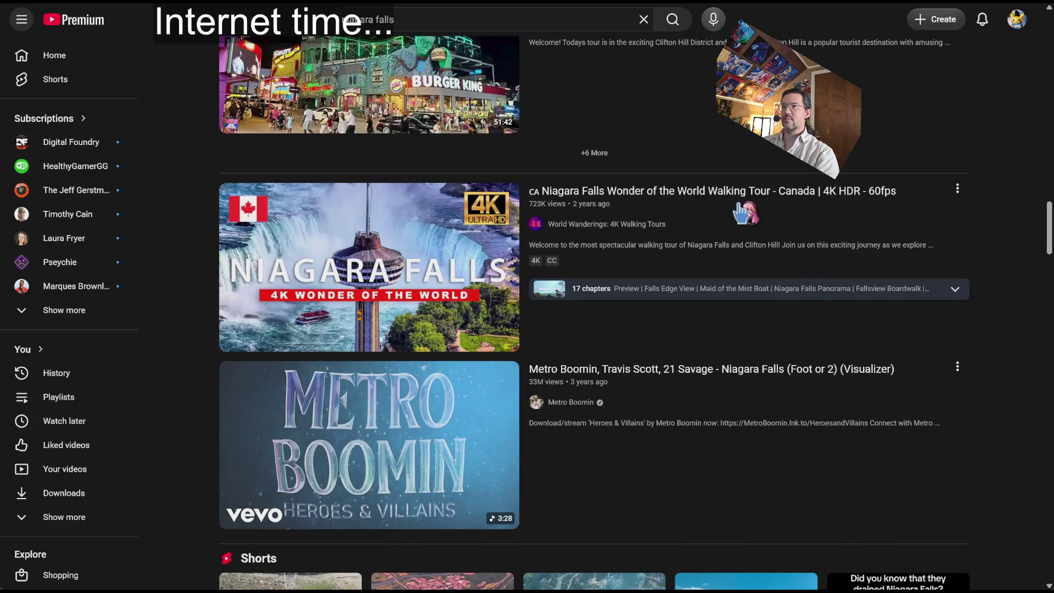
{"action": "left_click", "coordinate": [714, 234]}
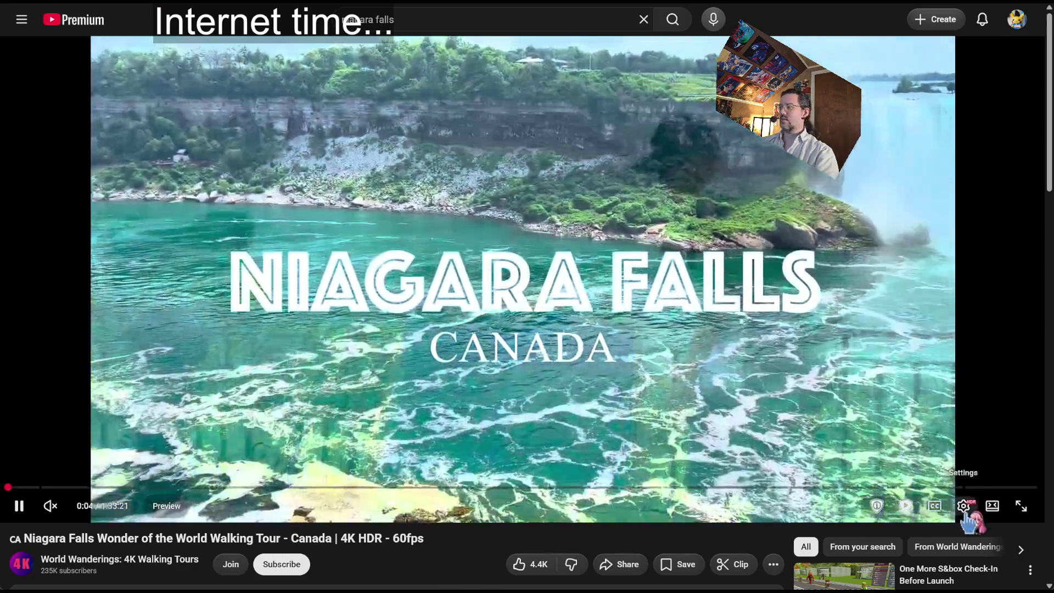
Check the playback settings, skip ahead through the walking tour and pause.
{"action": "left_click", "coordinate": [963, 506]}
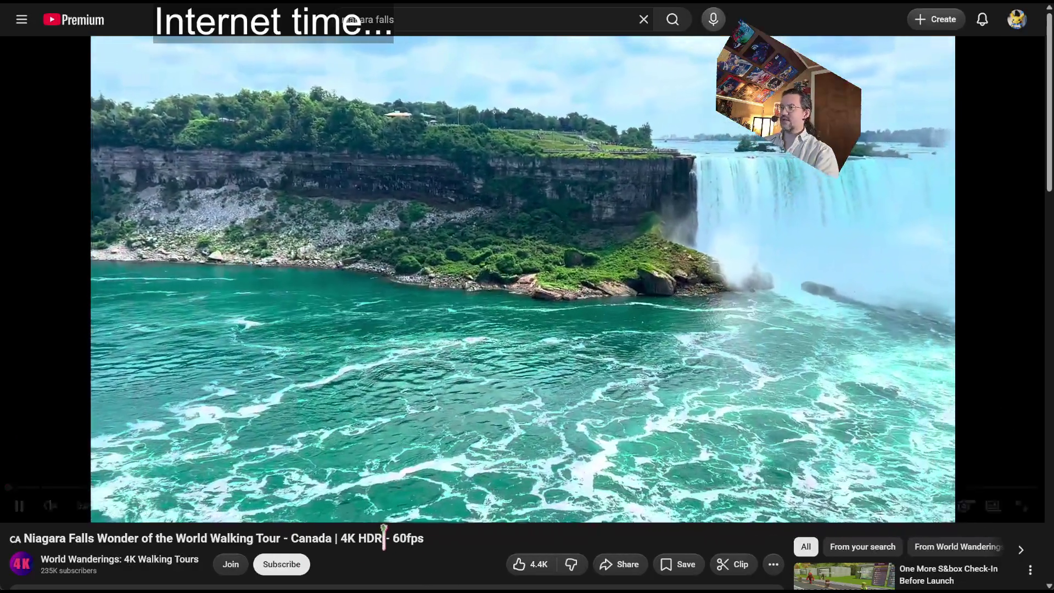
{"action": "triple_click", "coordinate": [448, 547]}
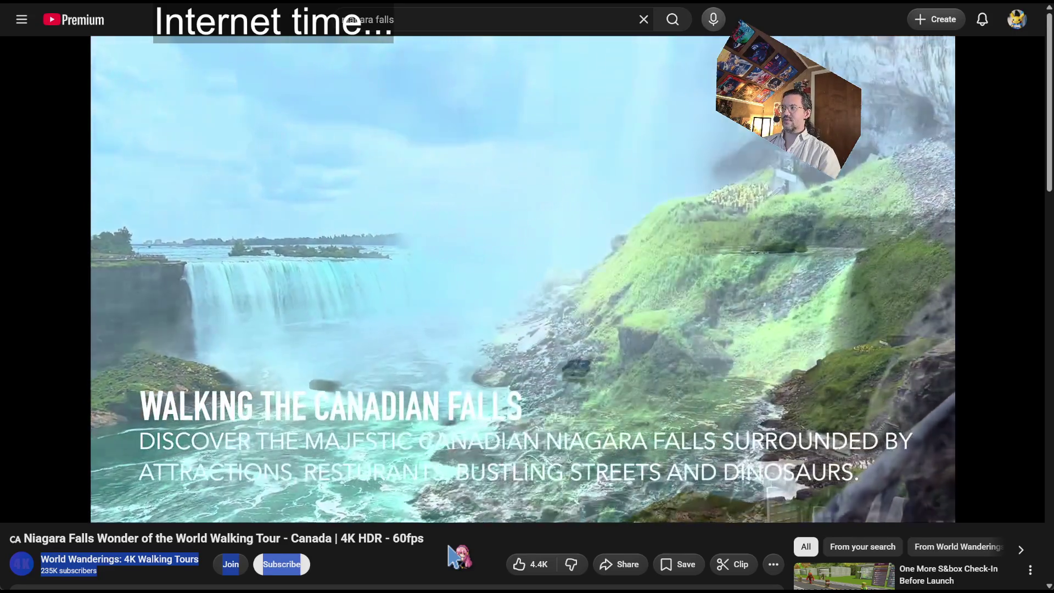
{"action": "left_click", "coordinate": [448, 548]}
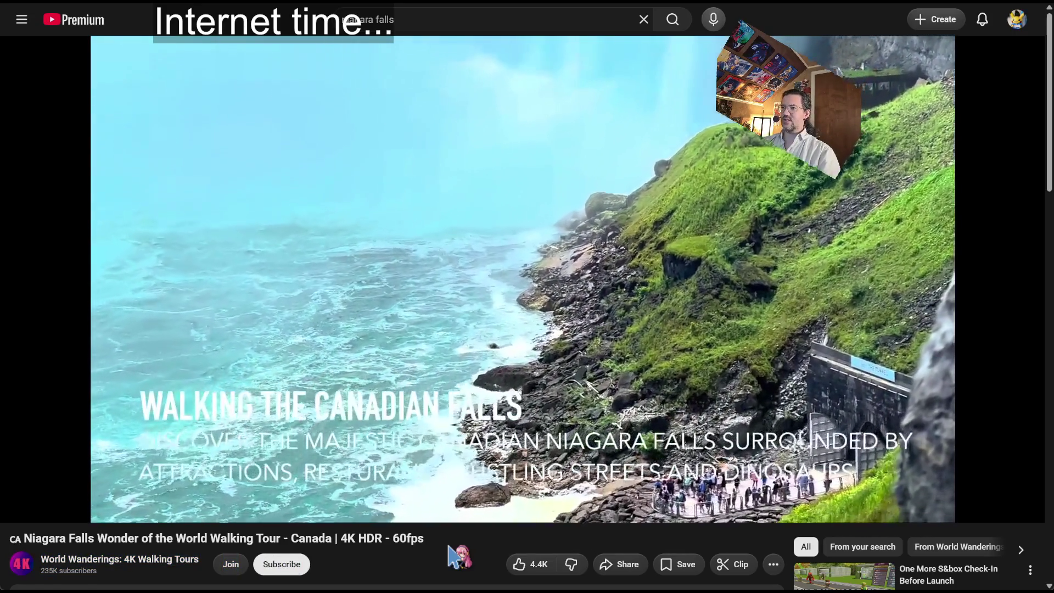
{"action": "key", "text": "Right"}
{"action": "key", "text": "Right"}
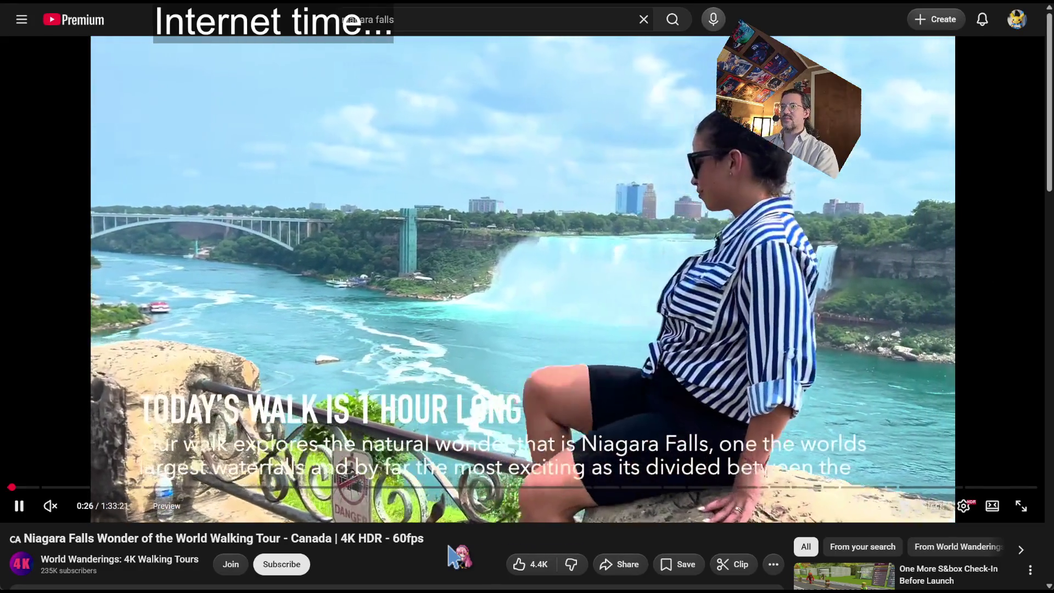
{"action": "key", "text": "Right"}
{"action": "key", "text": "Right"}
{"action": "key", "text": "Right"}
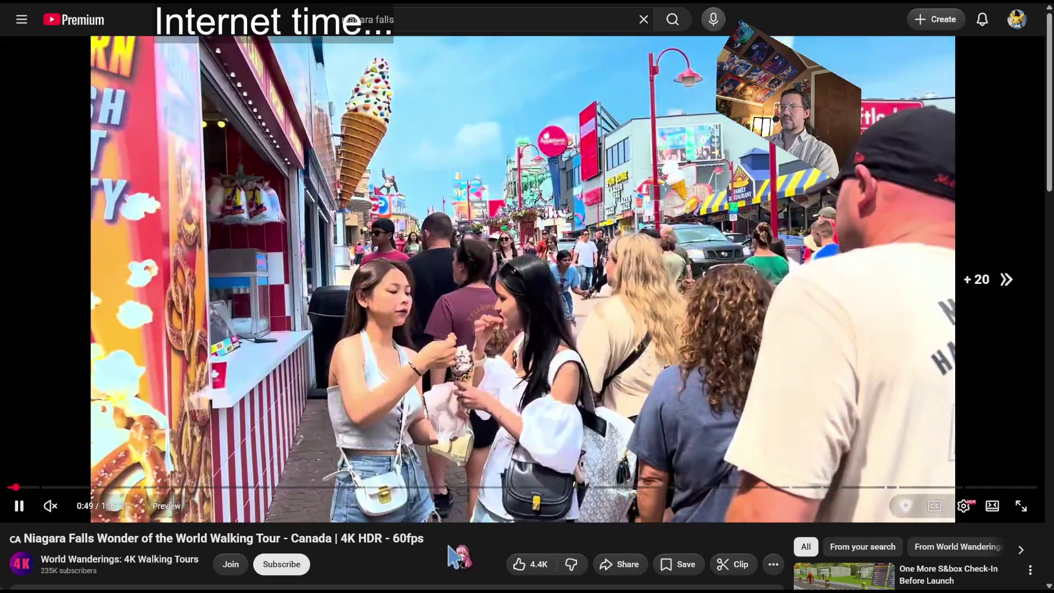
{"action": "key", "text": "Right"}
{"action": "key", "text": "space"}
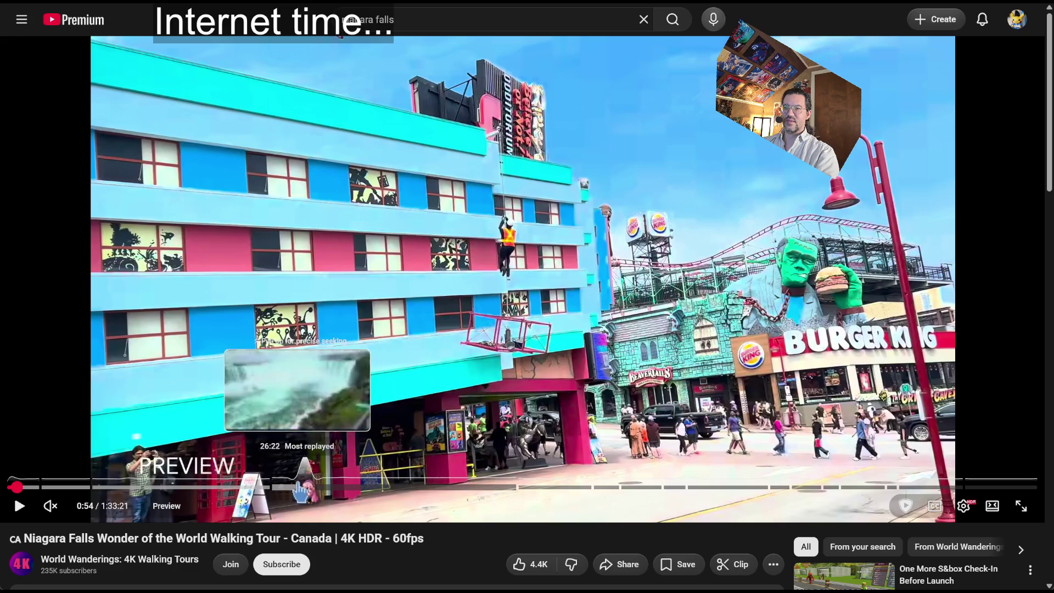
Jump to the falls view near 24:16 and skip ahead to about 24:44.
{"action": "left_click", "coordinate": [405, 375]}
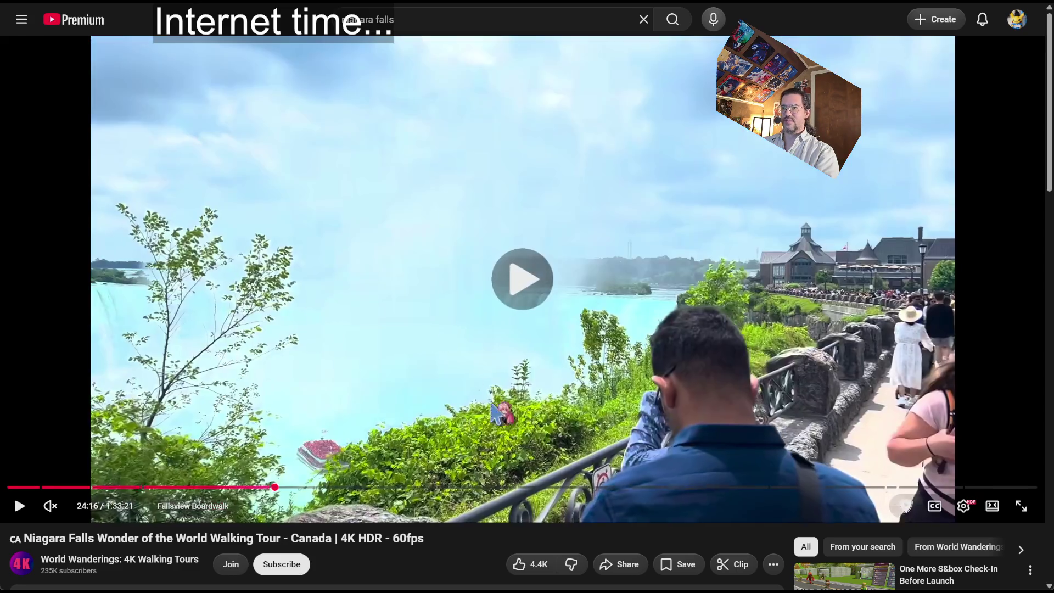
{"action": "key", "text": "Right"}
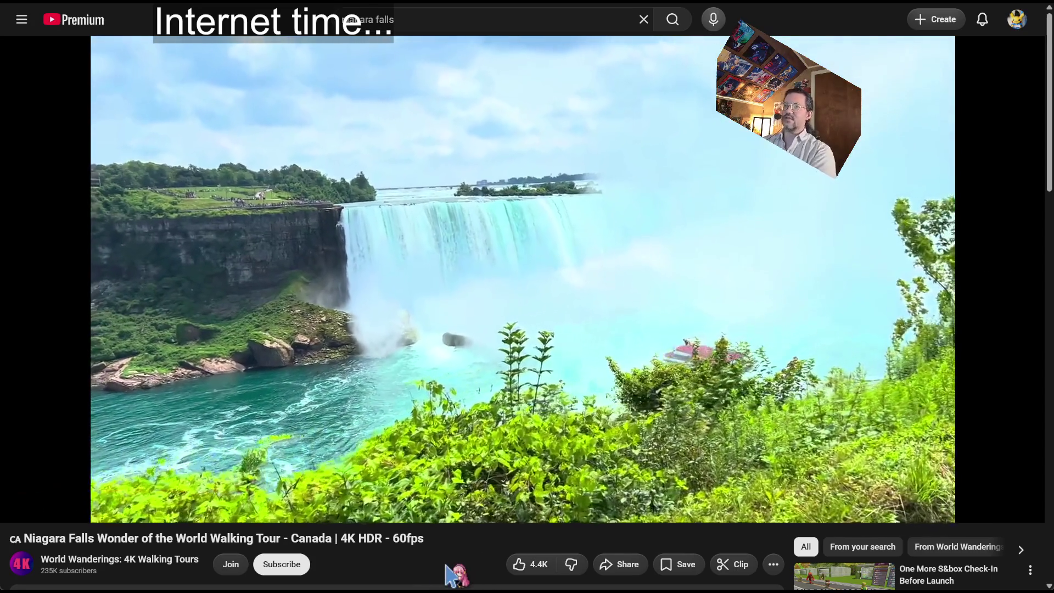
{"action": "key", "text": "Right"}
{"action": "key", "text": "Right"}
{"action": "key", "text": "Right"}
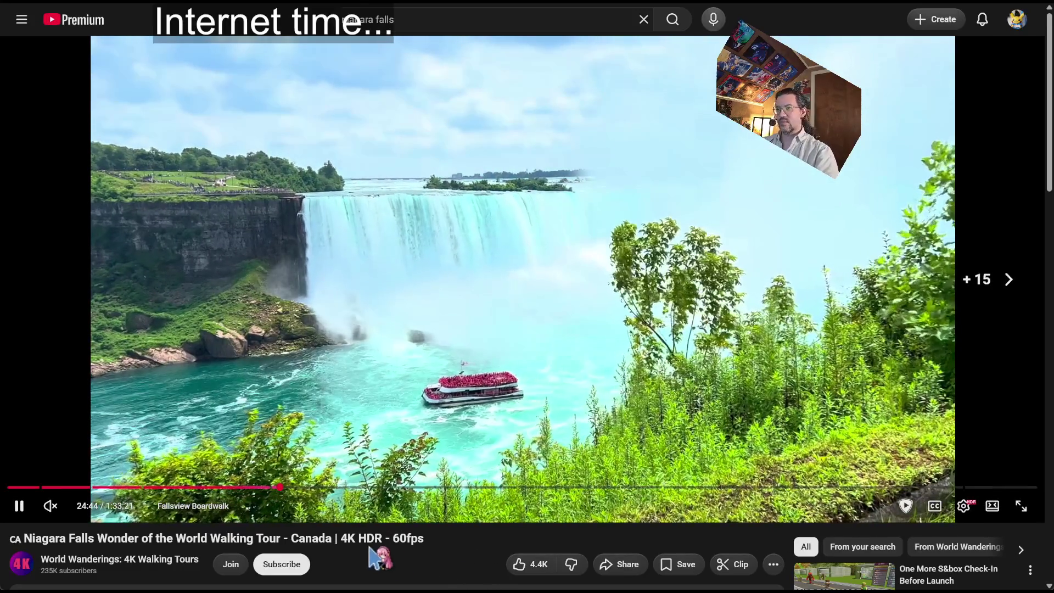
{"action": "left_click", "coordinate": [425, 16]}
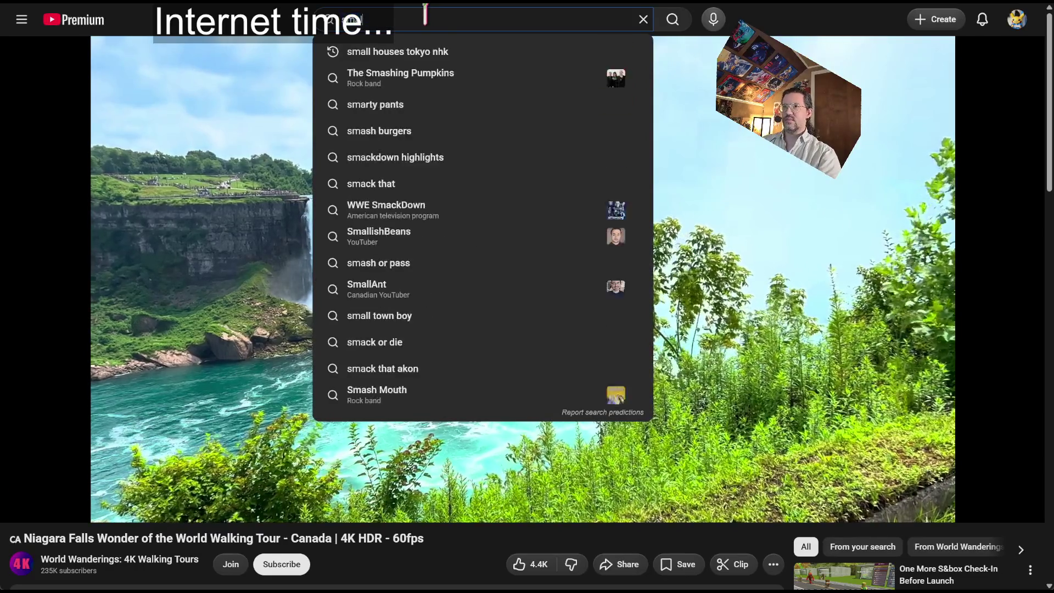
Search YouTube for 'waterfall japan' and play The most beautiful waterfalls of Kyushu Japan.
{"action": "type", "text": "japan"}
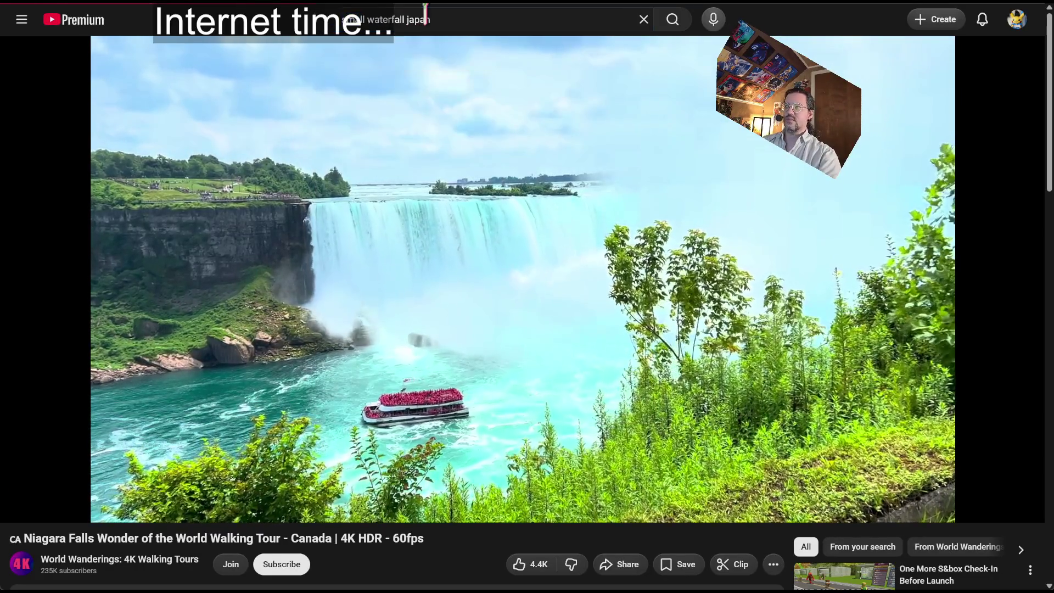
{"action": "scroll", "coordinate": [707, 248], "scroll_direction": "down", "scroll_amount": 12}
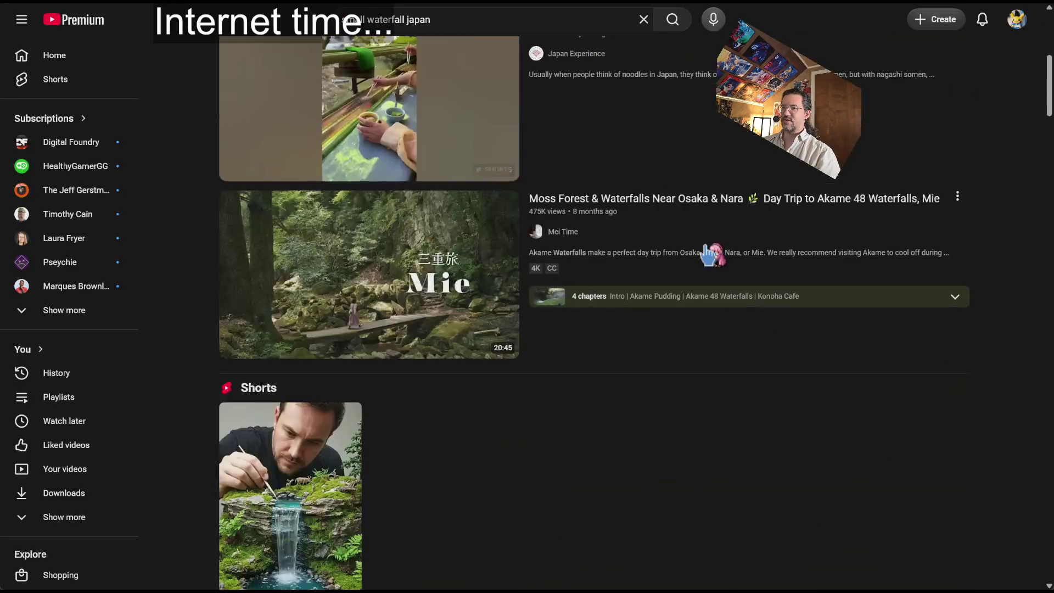
{"action": "scroll", "coordinate": [711, 255], "scroll_direction": "up", "scroll_amount": 10}
{"action": "left_click", "coordinate": [350, 11]}
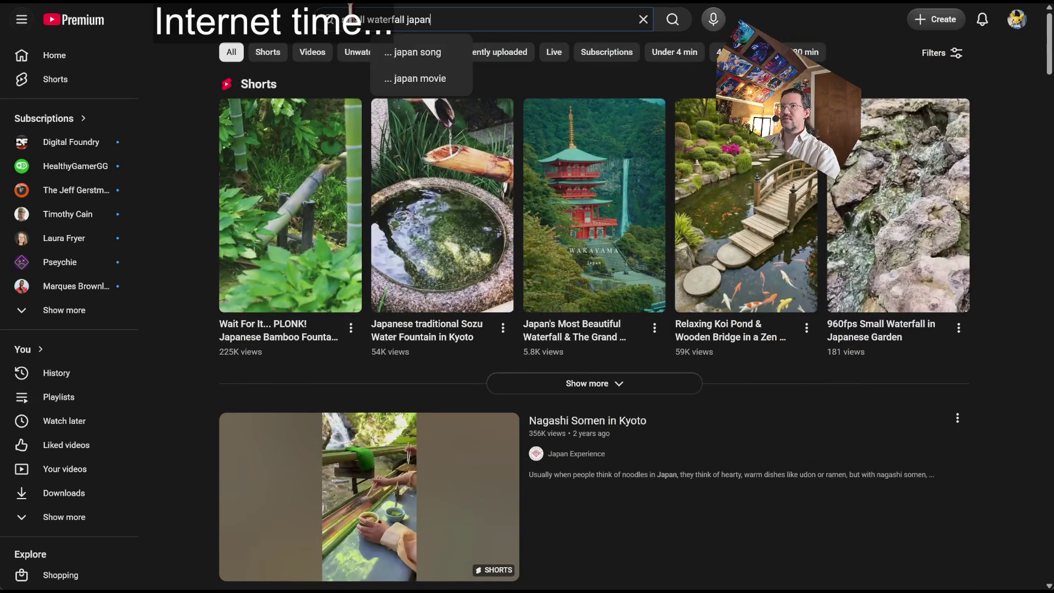
{"action": "key", "text": "BackSpace"}
{"action": "key", "text": "BackSpace"}
{"action": "key", "text": "BackSpace"}
{"action": "key", "text": "Return"}
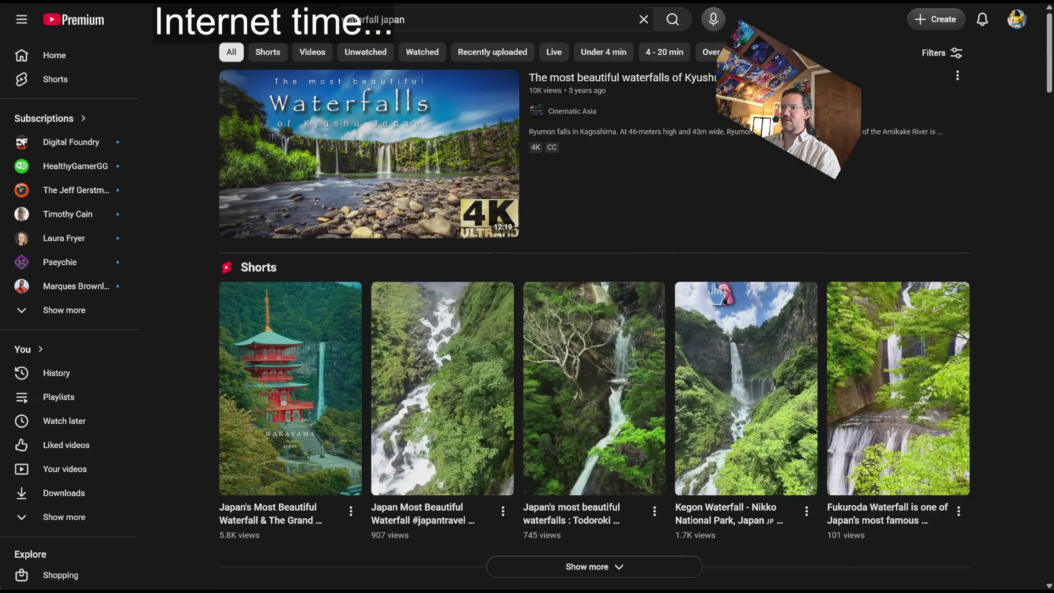
{"action": "left_click", "coordinate": [667, 99]}
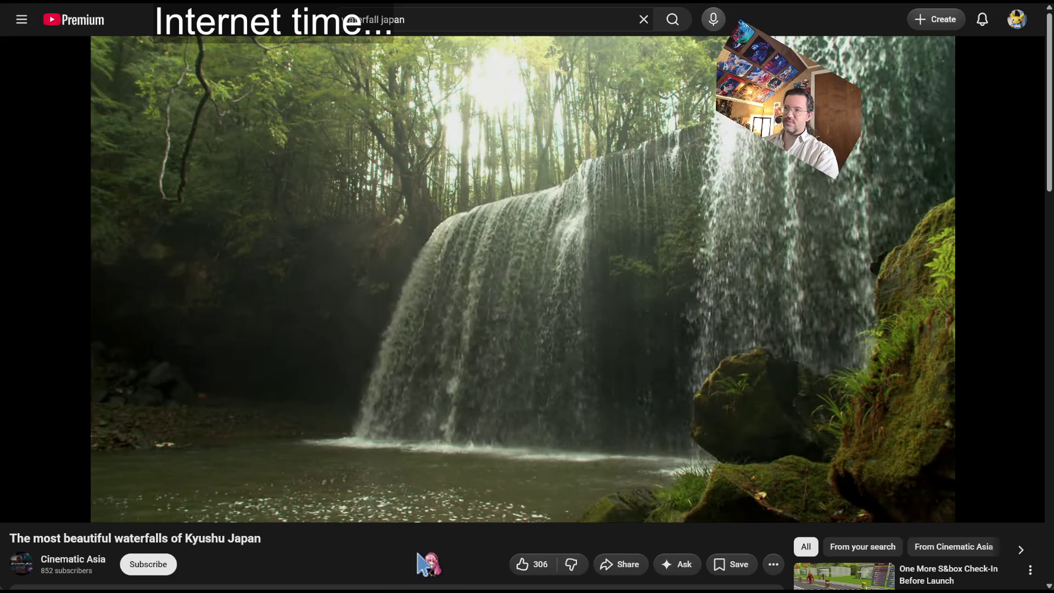
{"action": "key", "text": "Right"}
{"action": "key", "text": "Left"}
{"action": "key", "text": "space"}
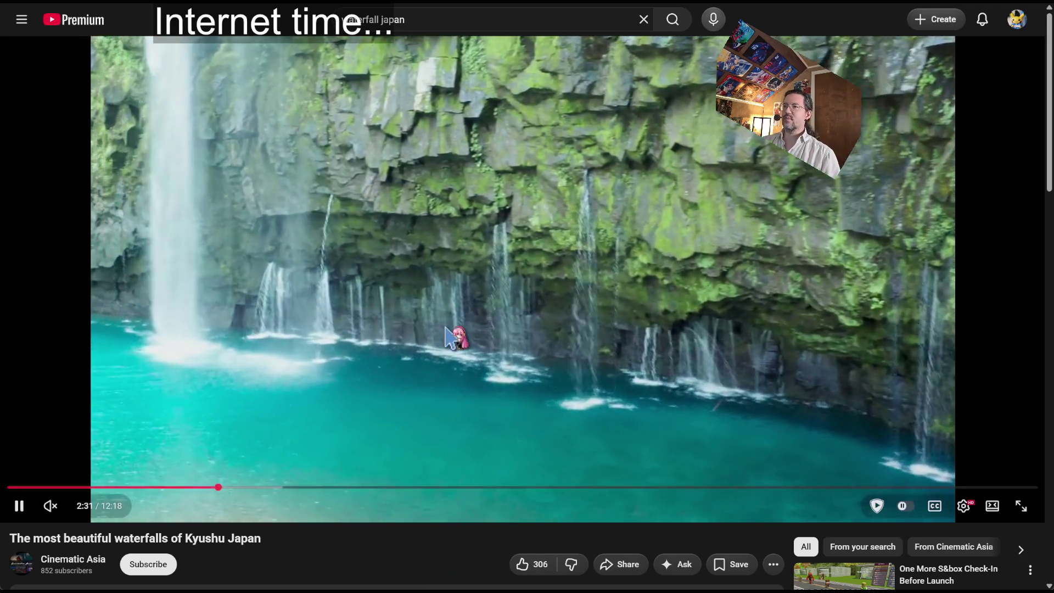
{"action": "left_click", "coordinate": [621, 215]}
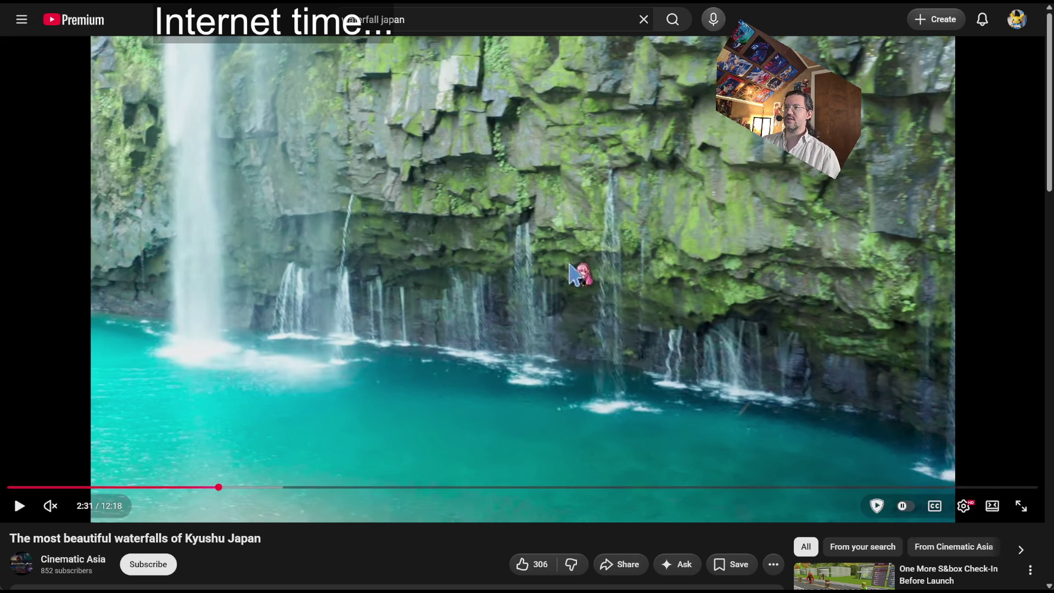
{"action": "left_click", "coordinate": [637, 279]}
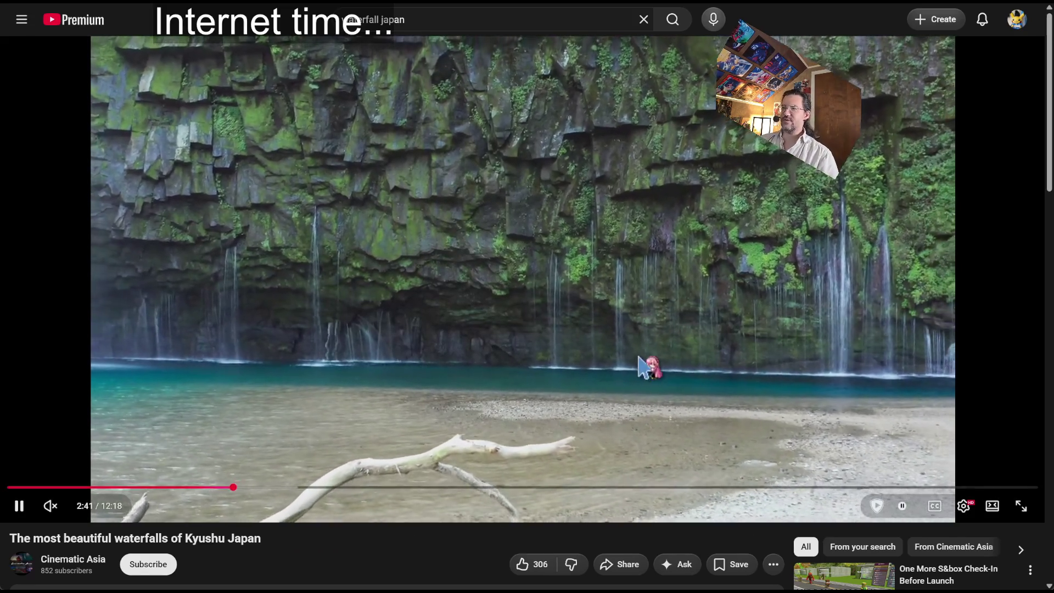
{"action": "left_click", "coordinate": [817, 330]}
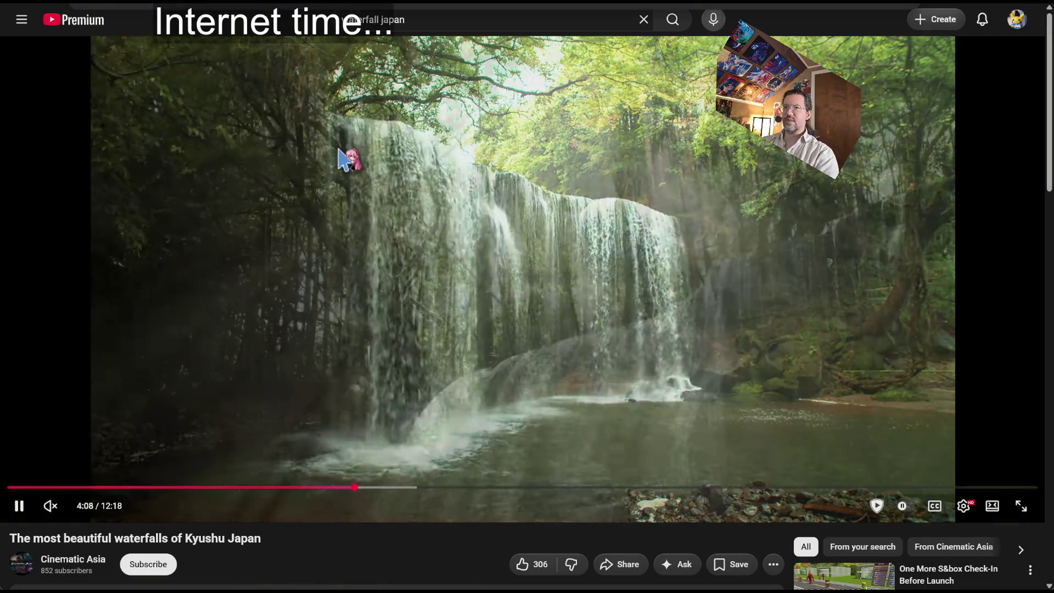
{"action": "key", "text": "ctrl+l"}
{"action": "type", "text": "do"}
{"action": "left_click", "coordinate": [339, 160]}
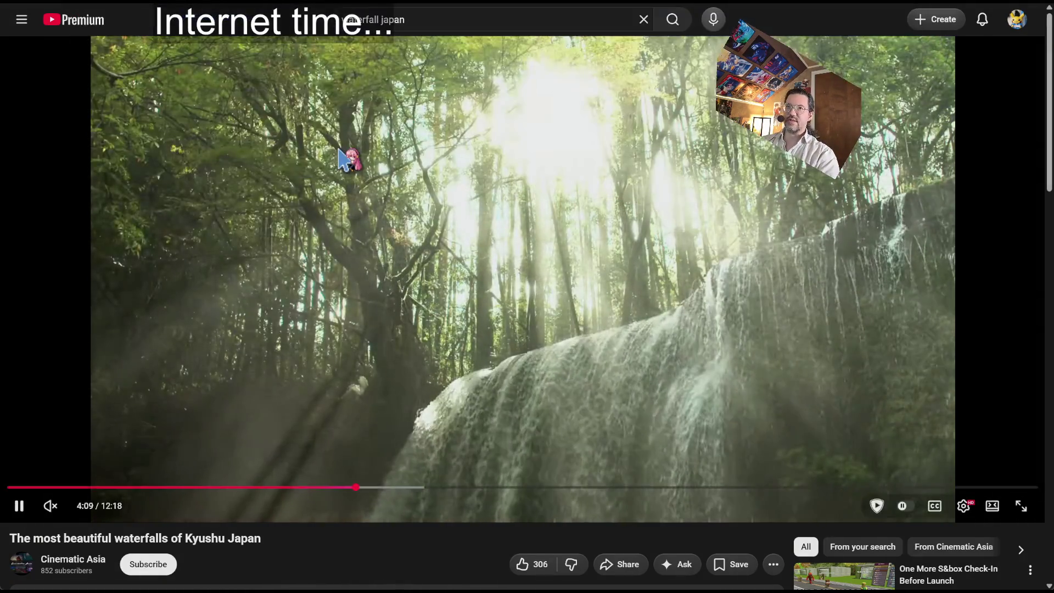
{"action": "scroll", "coordinate": [667, 236], "scroll_direction": "down", "scroll_amount": 5}
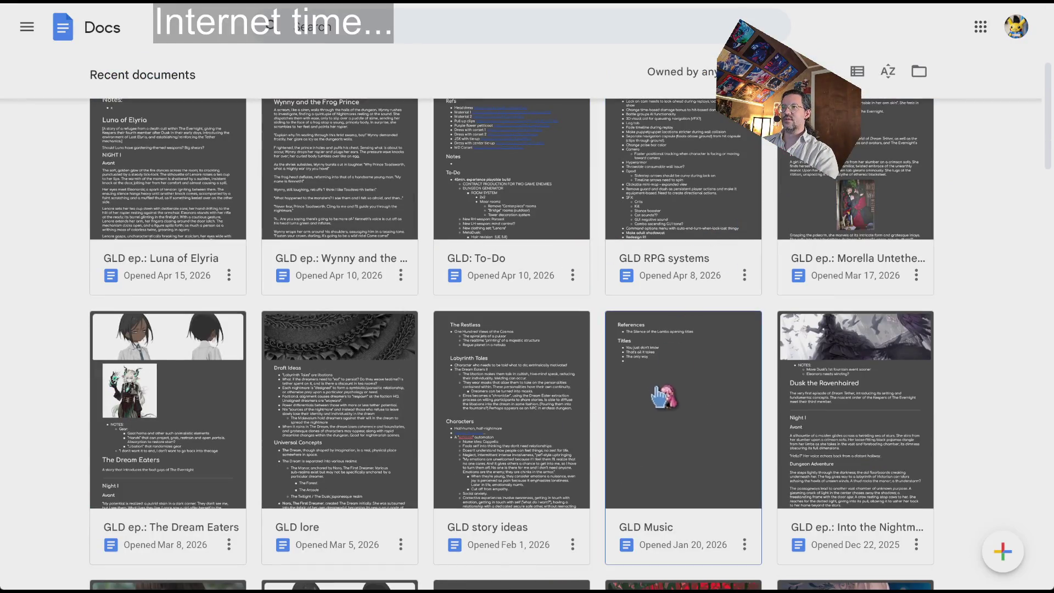
{"action": "scroll", "coordinate": [666, 237], "scroll_direction": "up", "scroll_amount": 2}
{"action": "left_click", "coordinate": [664, 268]}
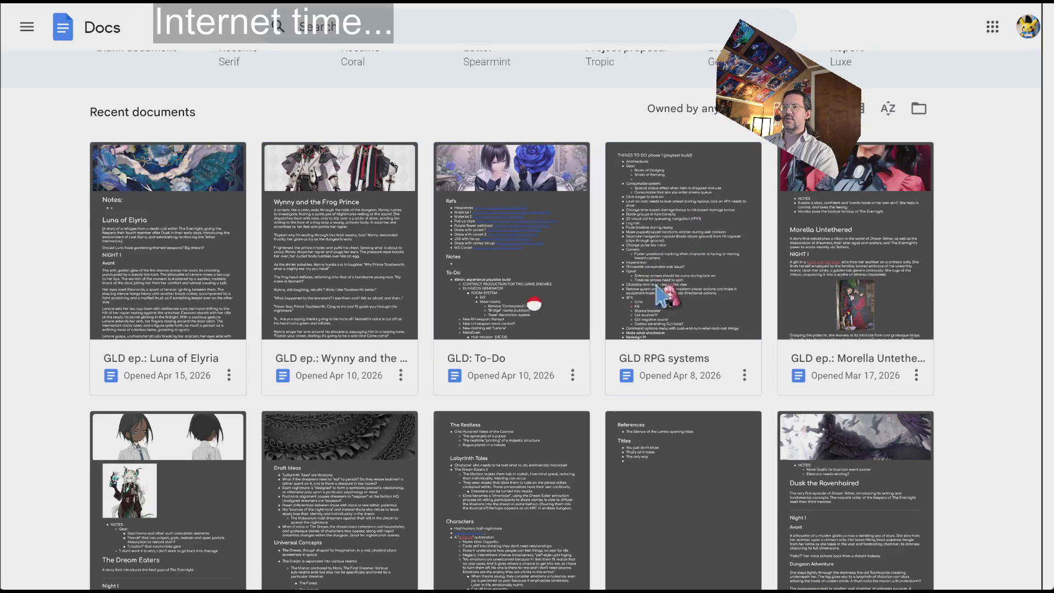
{"action": "scroll", "coordinate": [445, 400], "scroll_direction": "down", "scroll_amount": 14}
{"action": "scroll", "coordinate": [445, 398], "scroll_direction": "up", "scroll_amount": 15}
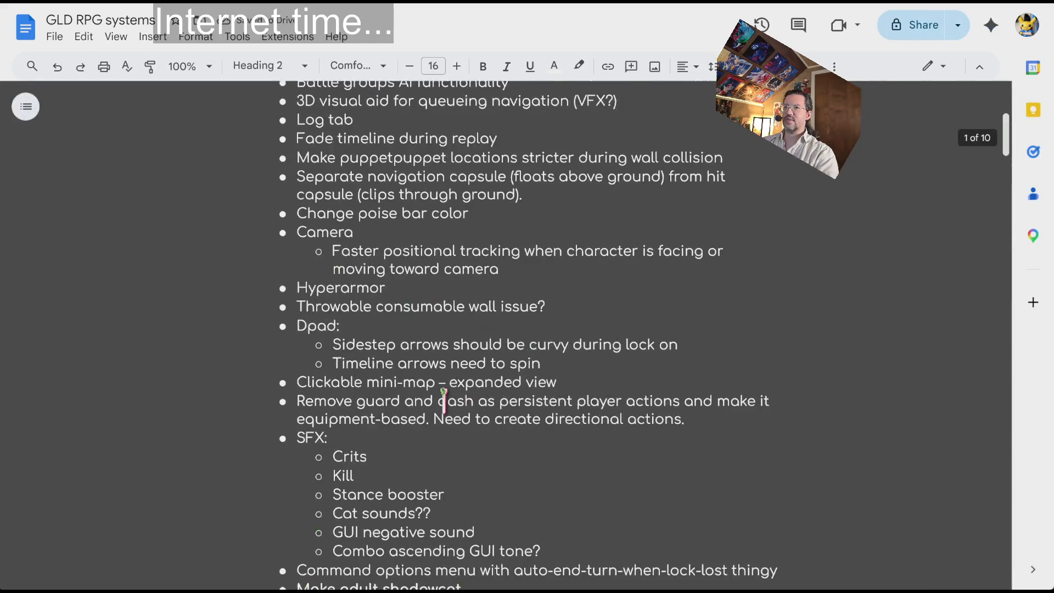
{"action": "left_click", "coordinate": [470, 171]}
{"action": "double_click", "coordinate": [346, 172]}
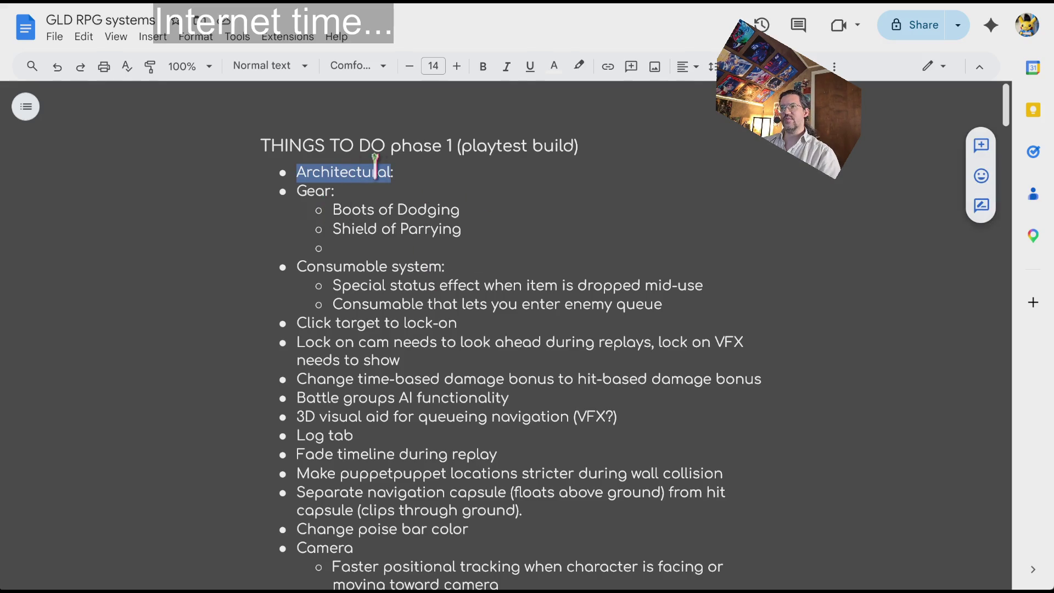
{"action": "scroll", "coordinate": [395, 346], "scroll_direction": "down", "scroll_amount": 5}
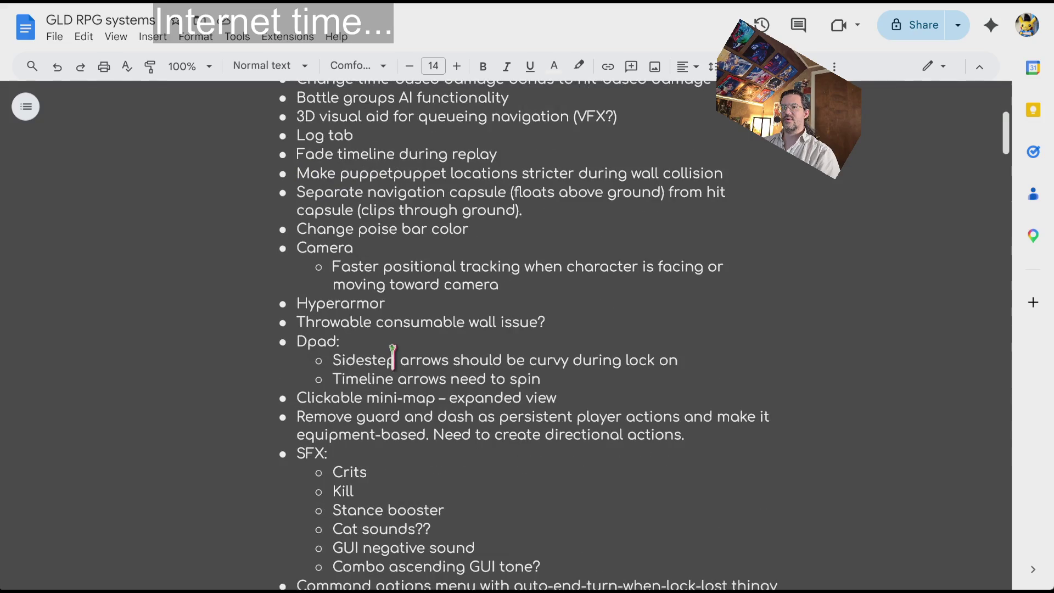
{"action": "scroll", "coordinate": [321, 453], "scroll_direction": "down", "scroll_amount": 10}
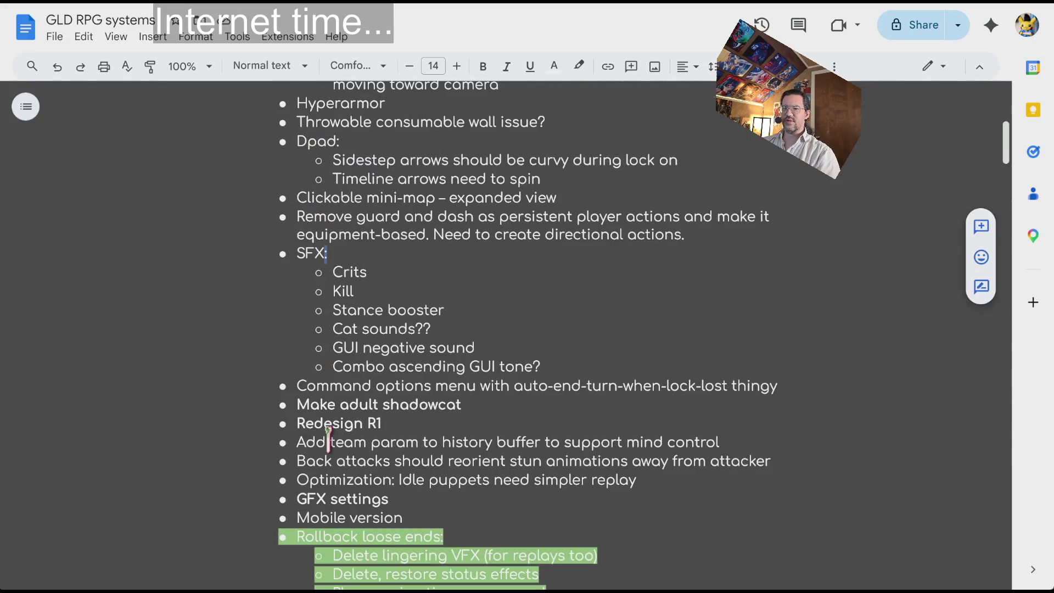
{"action": "scroll", "coordinate": [347, 379], "scroll_direction": "down", "scroll_amount": 3}
{"action": "scroll", "coordinate": [348, 379], "scroll_direction": "up", "scroll_amount": 20}
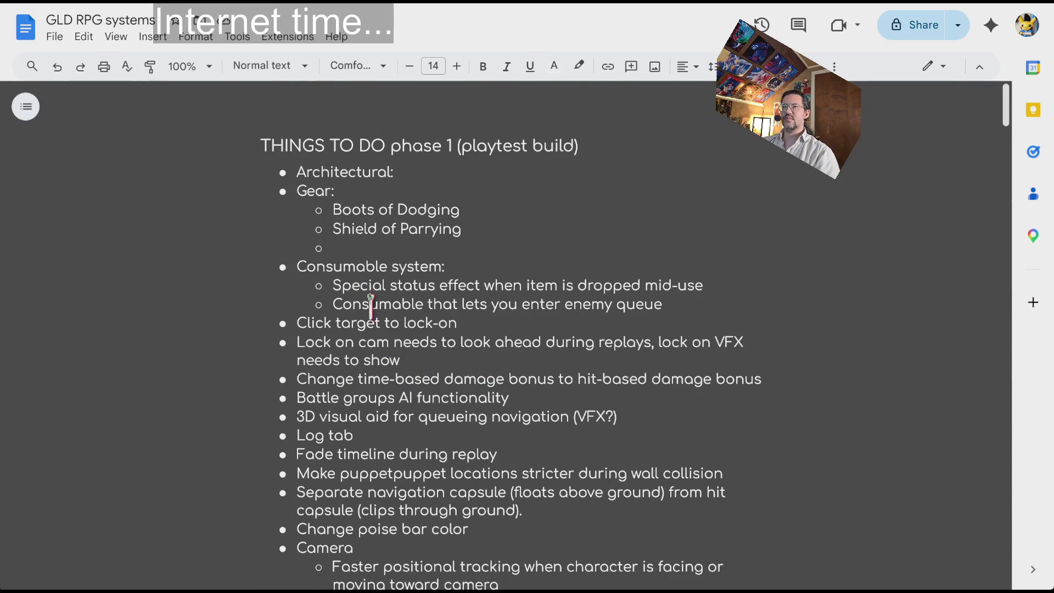
{"action": "scroll", "coordinate": [381, 360], "scroll_direction": "down", "scroll_amount": 20}
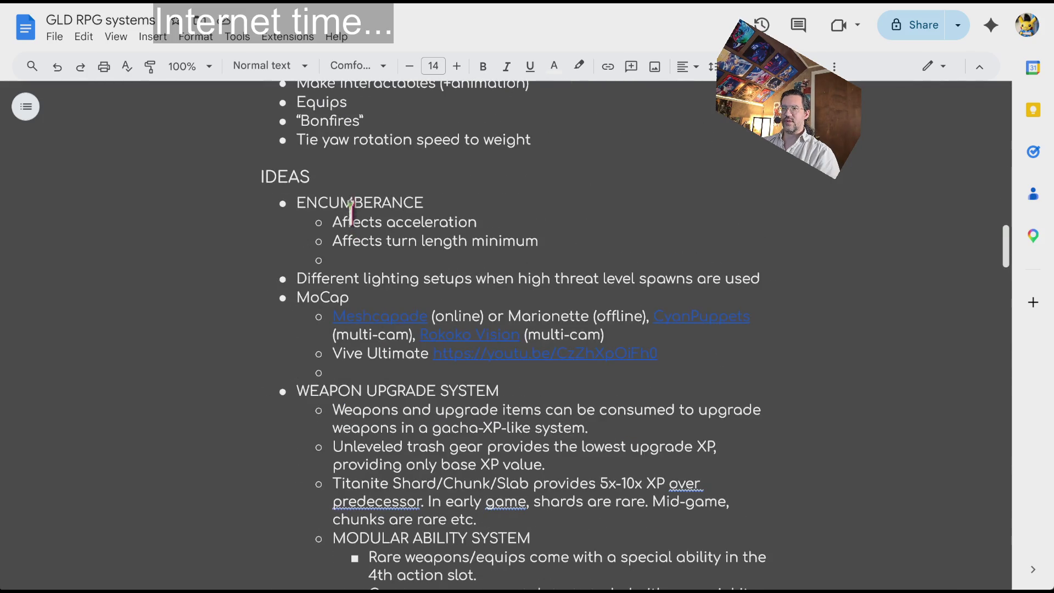
{"action": "left_click", "coordinate": [364, 389]}
{"action": "double_click", "coordinate": [387, 202]}
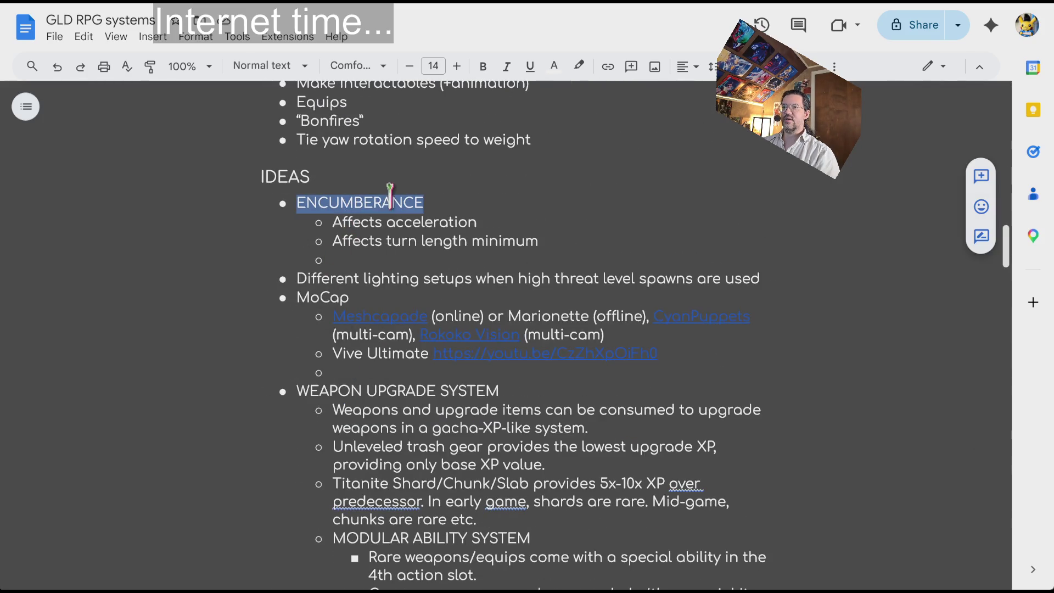
{"action": "double_click", "coordinate": [338, 300]}
{"action": "left_click", "coordinate": [408, 387]}
{"action": "scroll", "coordinate": [409, 385], "scroll_direction": "down", "scroll_amount": 5}
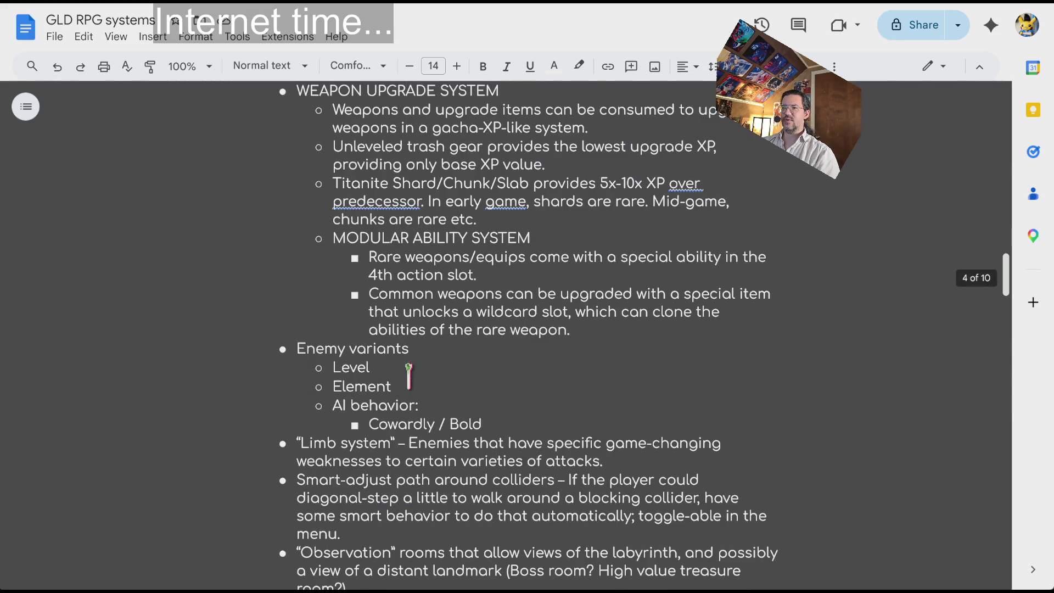
{"action": "scroll", "coordinate": [369, 348], "scroll_direction": "down", "scroll_amount": 5}
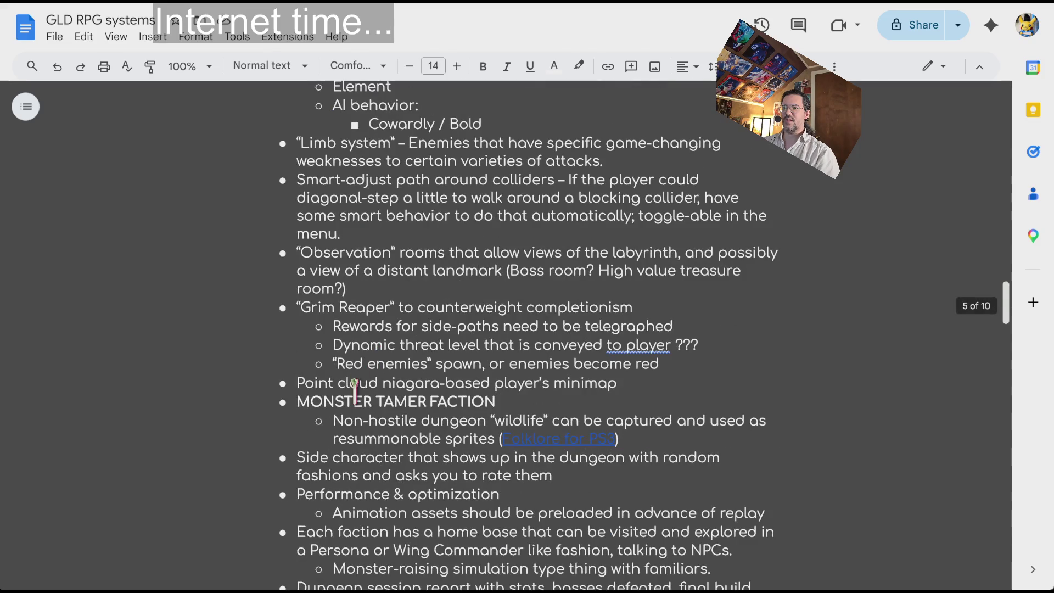
{"action": "double_click", "coordinate": [383, 402]}
{"action": "double_click", "coordinate": [324, 289]}
{"action": "scroll", "coordinate": [324, 297], "scroll_direction": "down", "scroll_amount": 2}
{"action": "double_click", "coordinate": [337, 393]}
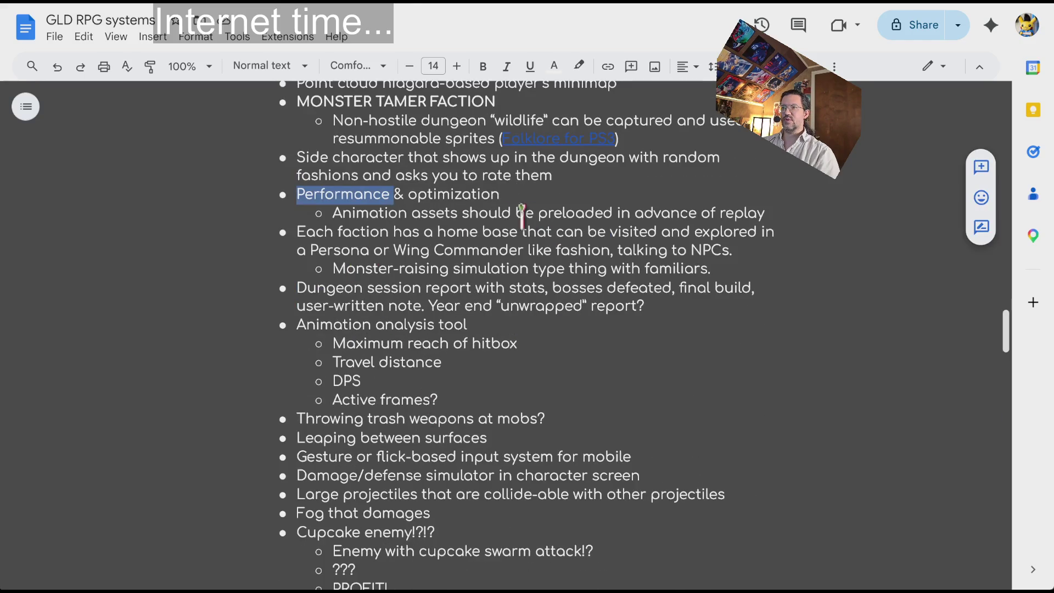
{"action": "left_click", "coordinate": [771, 214]}
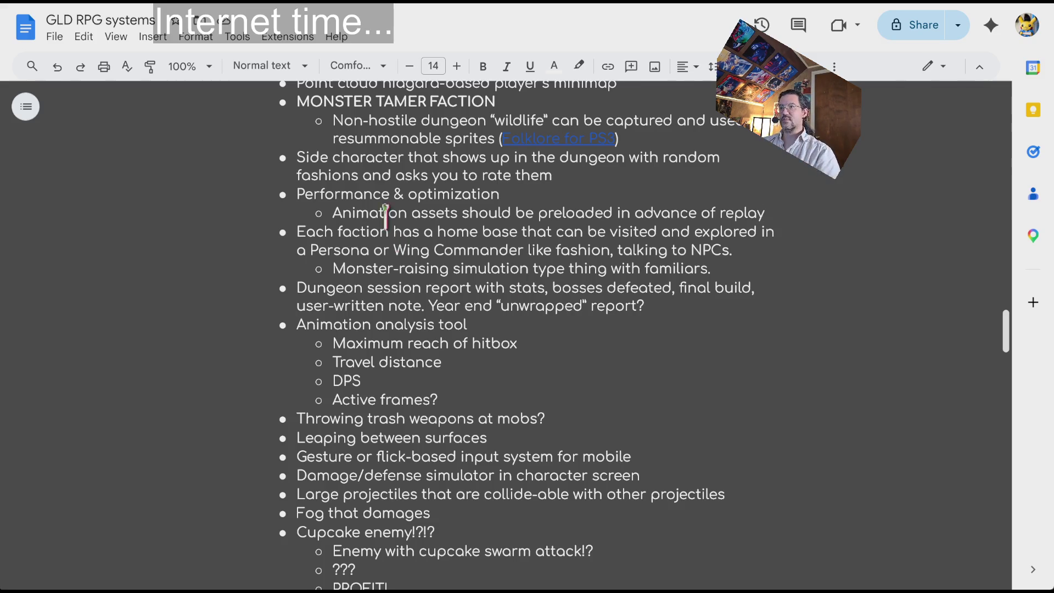
{"action": "left_click_drag", "start_coordinate": [364, 208], "coordinate": [742, 211]}
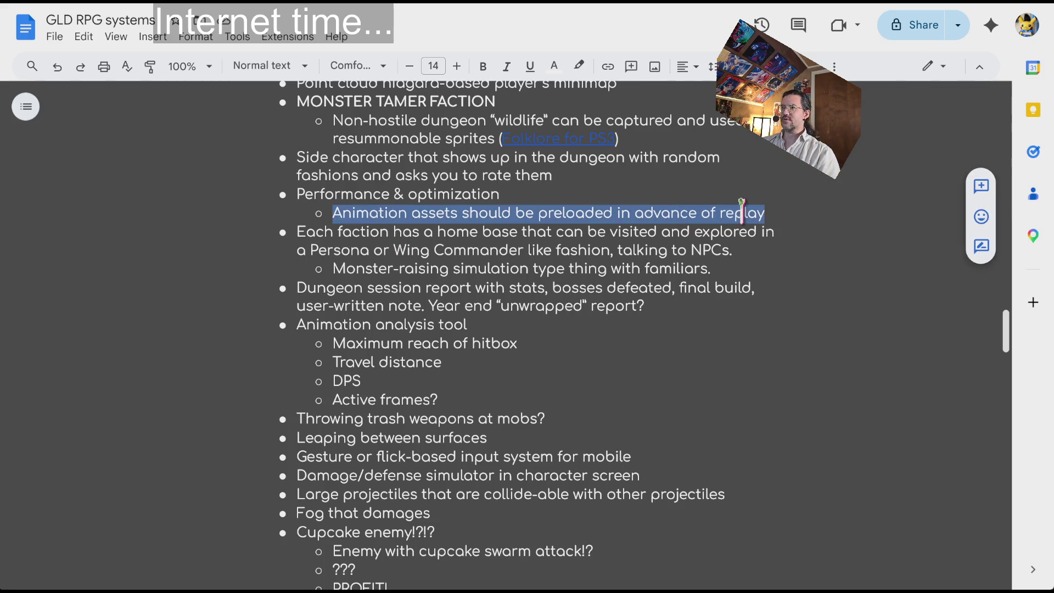
{"action": "left_click", "coordinate": [786, 212]}
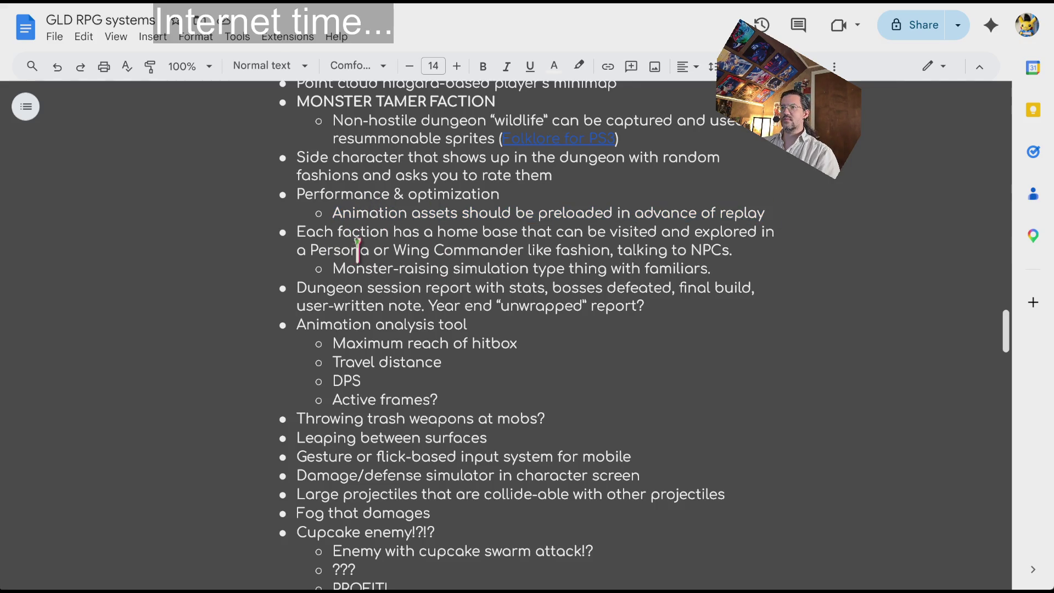
{"action": "mouse_move", "coordinate": [323, 232]}
{"action": "left_mouse_down"}
{"action": "mouse_move", "coordinate": [497, 235]}
{"action": "mouse_move", "coordinate": [683, 264]}
{"action": "left_mouse_up"}
Delete the 'Monster-raising simulation' sub-bullet from the ideas list.
{"action": "left_click", "coordinate": [637, 303]}
{"action": "triple_click", "coordinate": [405, 270]}
{"action": "scroll", "coordinate": [489, 310], "scroll_direction": "up", "scroll_amount": 2}
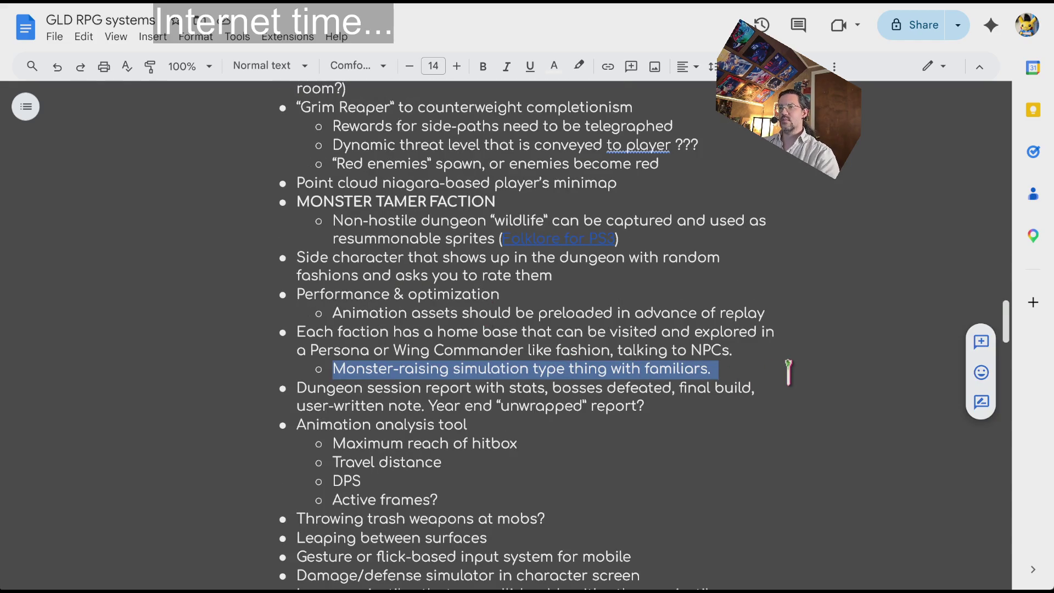
{"action": "key", "text": "BackSpace"}
Highlight the animation analysis tool list and the Throwing trash weapons idea while reviewing.
{"action": "left_click", "coordinate": [772, 350]}
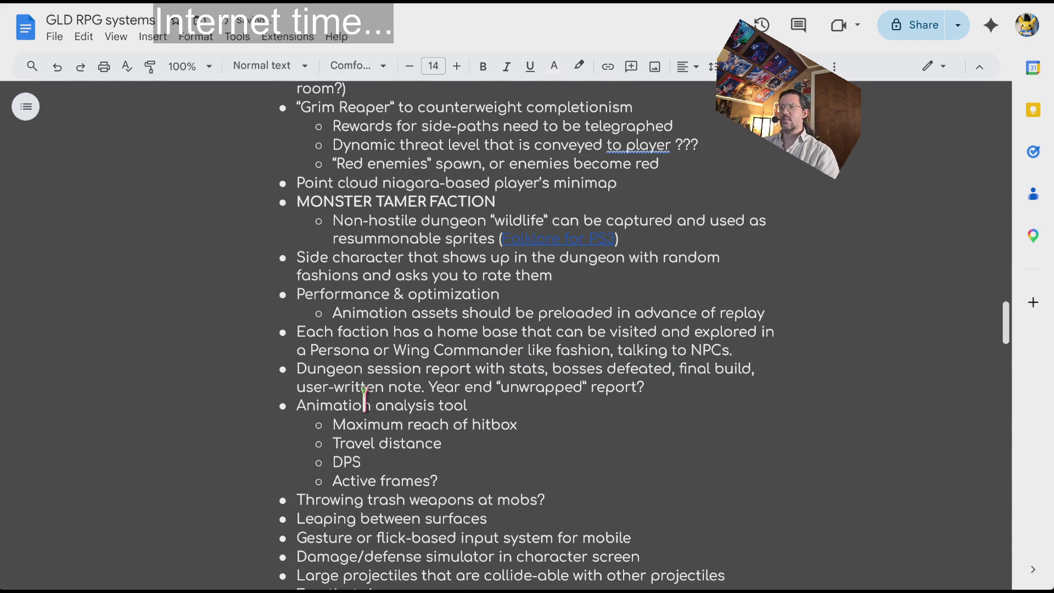
{"action": "scroll", "coordinate": [364, 396], "scroll_direction": "down", "scroll_amount": 2}
{"action": "mouse_move", "coordinate": [298, 306]}
{"action": "left_mouse_down"}
{"action": "mouse_move", "coordinate": [470, 346]}
{"action": "mouse_move", "coordinate": [483, 381]}
{"action": "left_mouse_up"}
{"action": "left_click", "coordinate": [485, 383]}
{"action": "scroll", "coordinate": [483, 379], "scroll_direction": "down", "scroll_amount": 2}
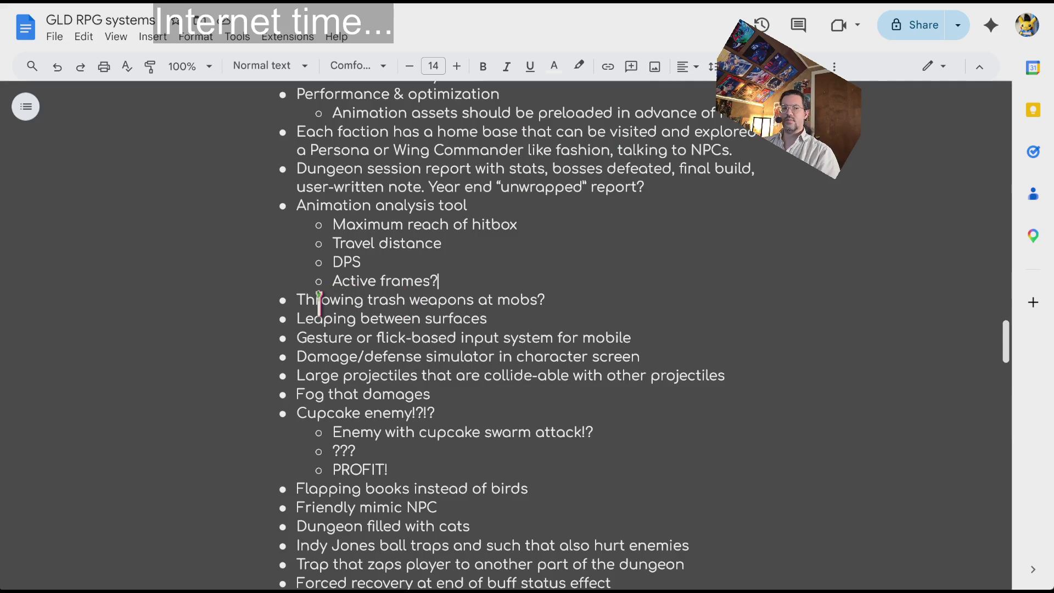
{"action": "left_click_drag", "start_coordinate": [297, 301], "coordinate": [552, 301]}
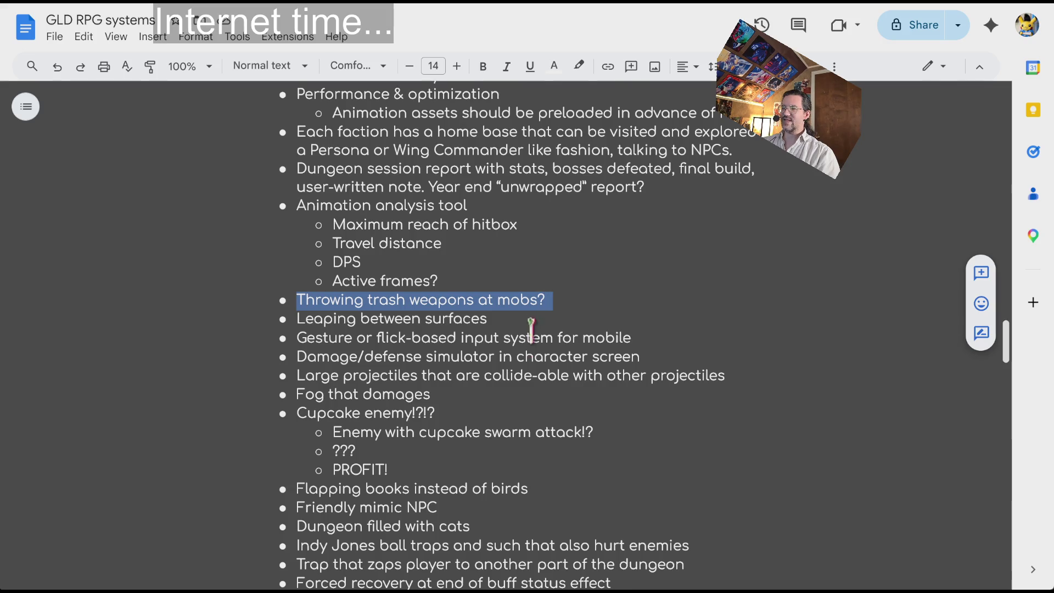
{"action": "scroll", "coordinate": [532, 332], "scroll_direction": "down", "scroll_amount": 2}
{"action": "left_click", "coordinate": [502, 311]}
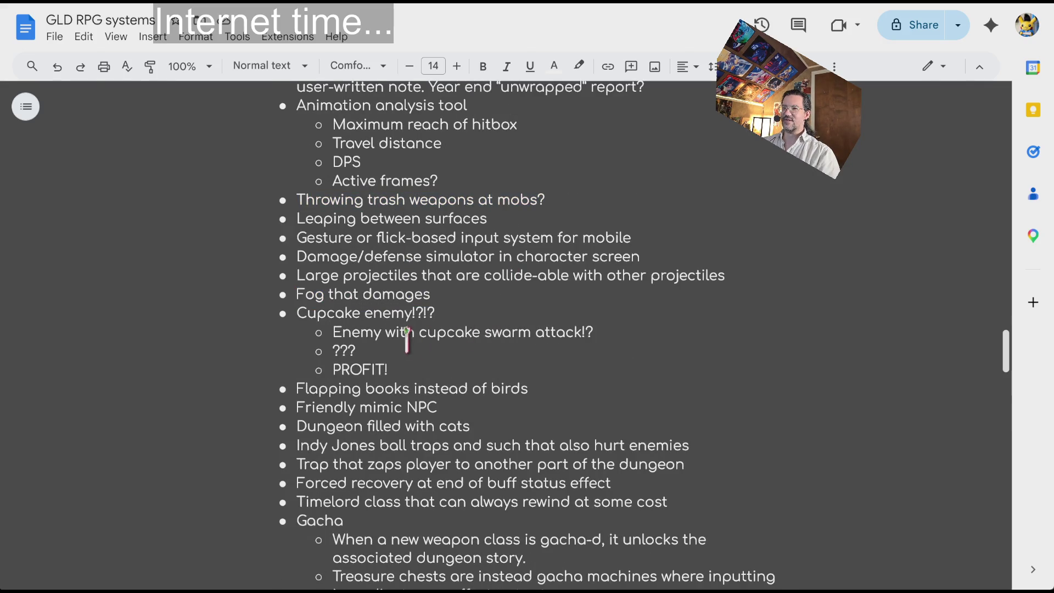
Scroll through the rest of the document and back up toward the top.
{"action": "scroll", "coordinate": [318, 307], "scroll_direction": "down", "scroll_amount": 2}
{"action": "scroll", "coordinate": [317, 307], "scroll_direction": "down", "scroll_amount": 2}
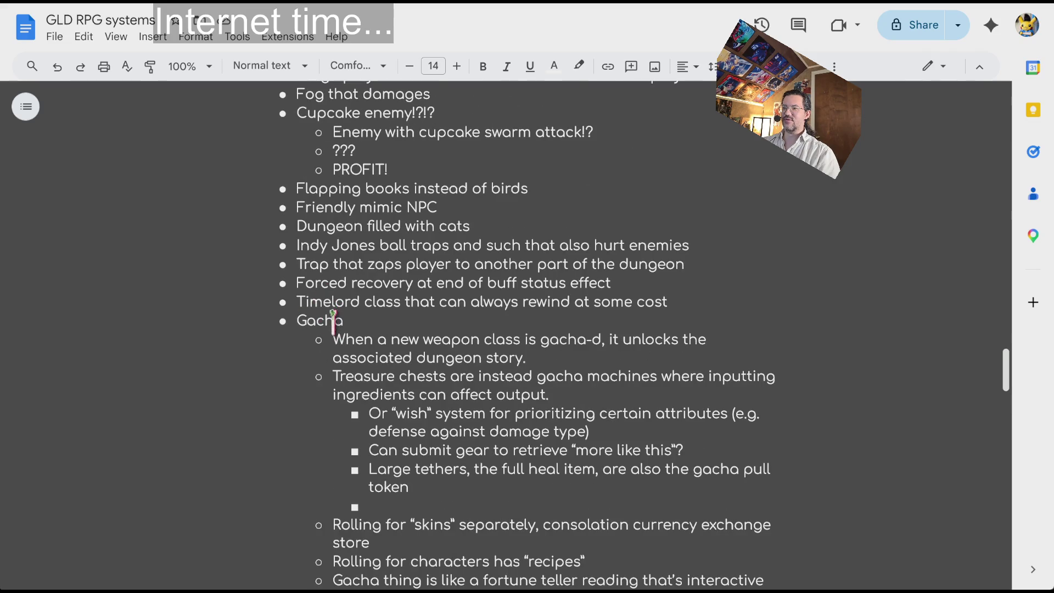
{"action": "scroll", "coordinate": [383, 352], "scroll_direction": "down", "scroll_amount": 2}
{"action": "scroll", "coordinate": [383, 352], "scroll_direction": "down", "scroll_amount": 6}
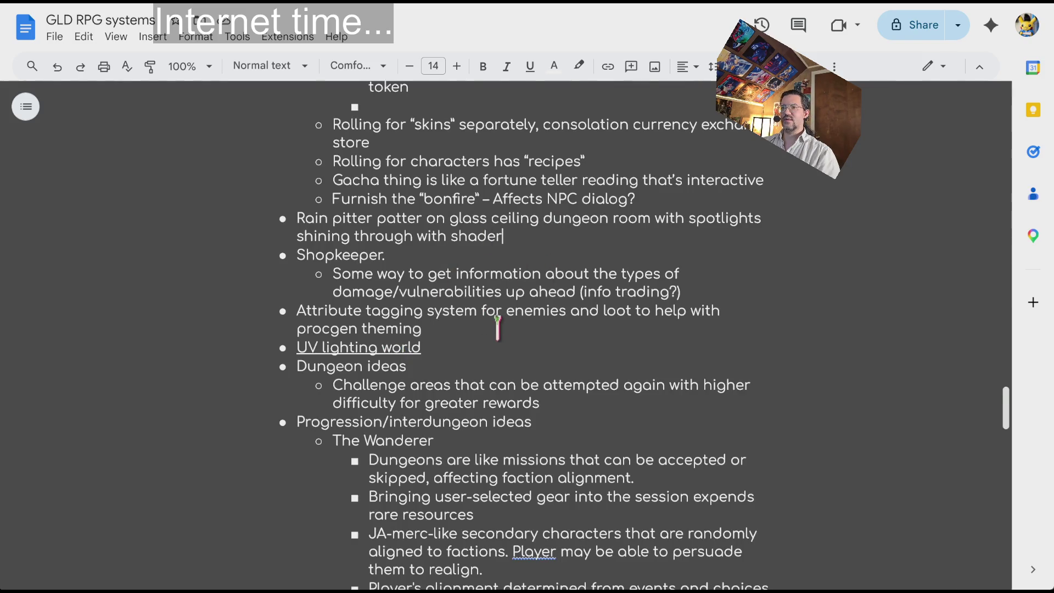
{"action": "scroll", "coordinate": [499, 328], "scroll_direction": "down", "scroll_amount": 2}
{"action": "scroll", "coordinate": [500, 360], "scroll_direction": "down", "scroll_amount": 2}
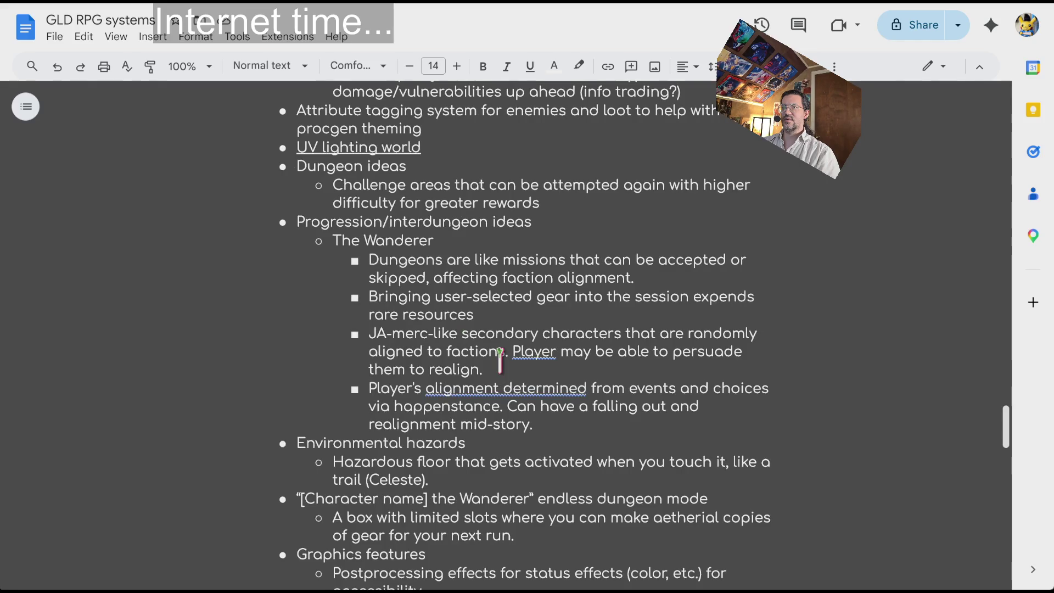
{"action": "scroll", "coordinate": [500, 360], "scroll_direction": "down", "scroll_amount": 2}
{"action": "scroll", "coordinate": [484, 379], "scroll_direction": "down", "scroll_amount": 6}
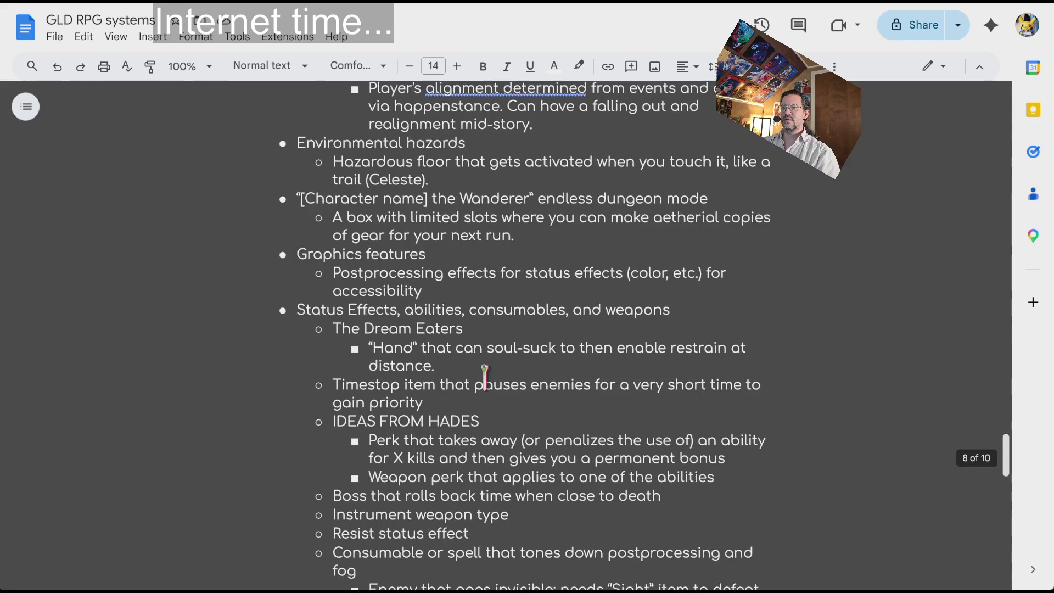
{"action": "scroll", "coordinate": [485, 379], "scroll_direction": "down", "scroll_amount": 6}
{"action": "scroll", "coordinate": [485, 379], "scroll_direction": "down", "scroll_amount": 11}
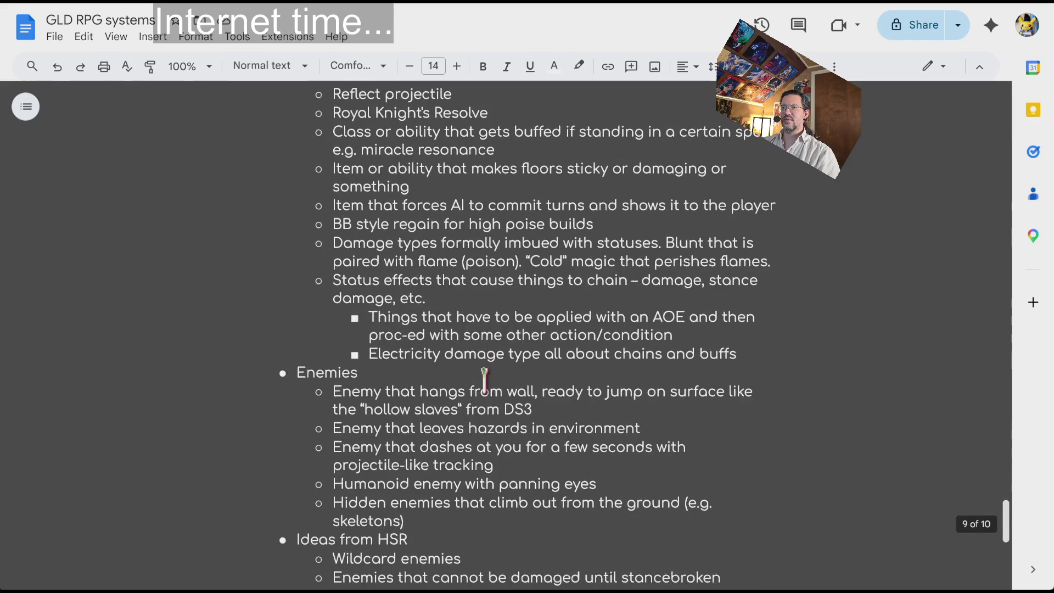
{"action": "scroll", "coordinate": [485, 379], "scroll_direction": "up", "scroll_amount": 20}
{"action": "scroll", "coordinate": [483, 380], "scroll_direction": "down", "scroll_amount": 10}
{"action": "scroll", "coordinate": [481, 383], "scroll_direction": "up", "scroll_amount": 5}
{"action": "scroll", "coordinate": [480, 385], "scroll_direction": "up", "scroll_amount": 11}
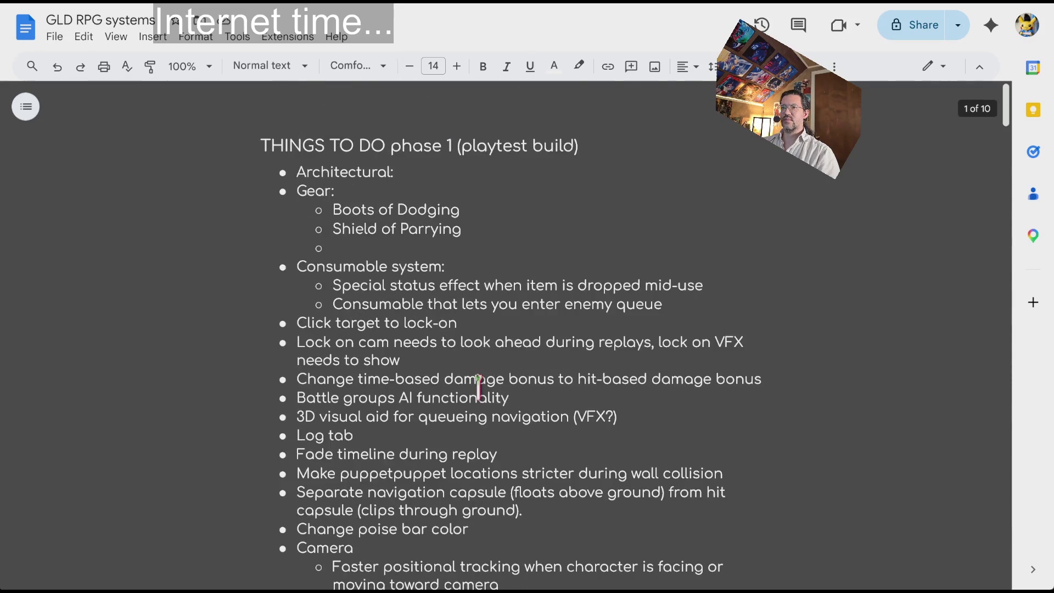
Add an 'Environment Art' bullet above ENCUMBERANCE, correcting its spelling, with an indented sub-bullet.
{"action": "scroll", "coordinate": [476, 388], "scroll_direction": "down", "scroll_amount": 20}
{"action": "scroll", "coordinate": [476, 391], "scroll_direction": "up", "scroll_amount": 15}
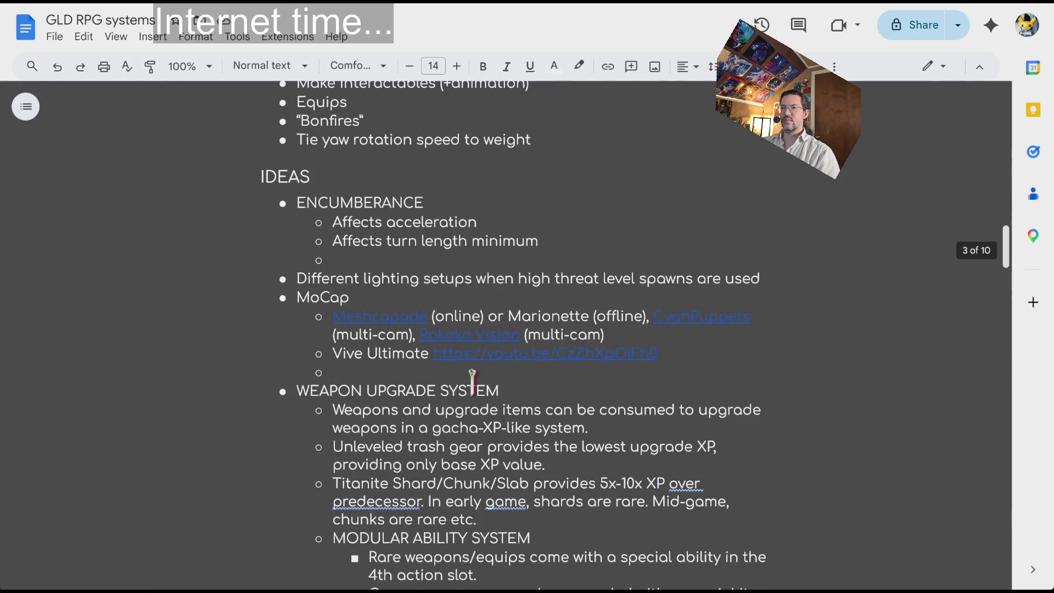
{"action": "left_click", "coordinate": [298, 203]}
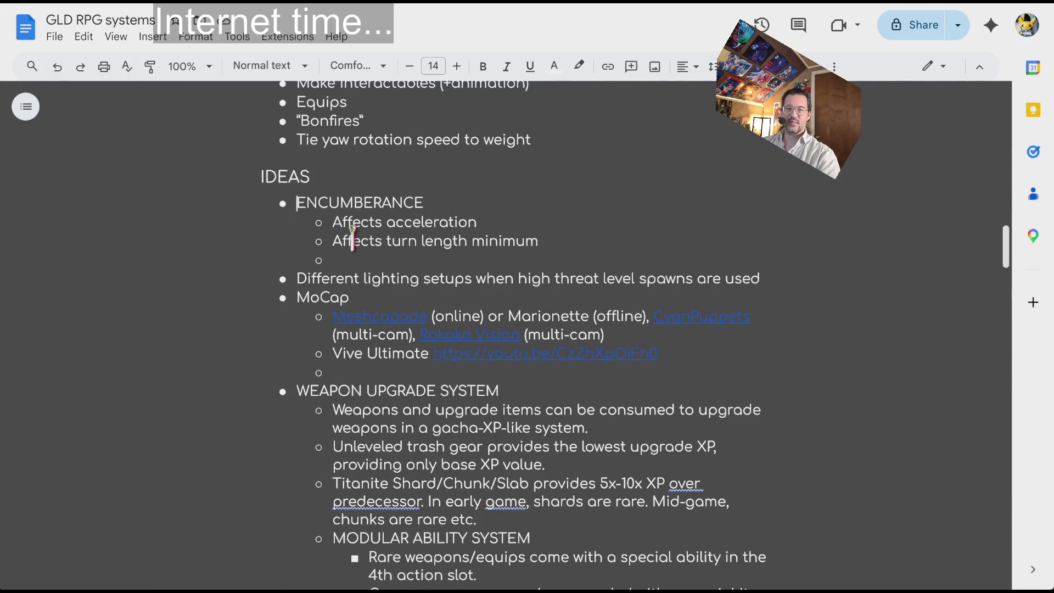
{"action": "key", "text": "Return"}
{"action": "key", "text": "Up"}
{"action": "type", "text": "Envrionment"}
{"action": "key", "text": "Return"}
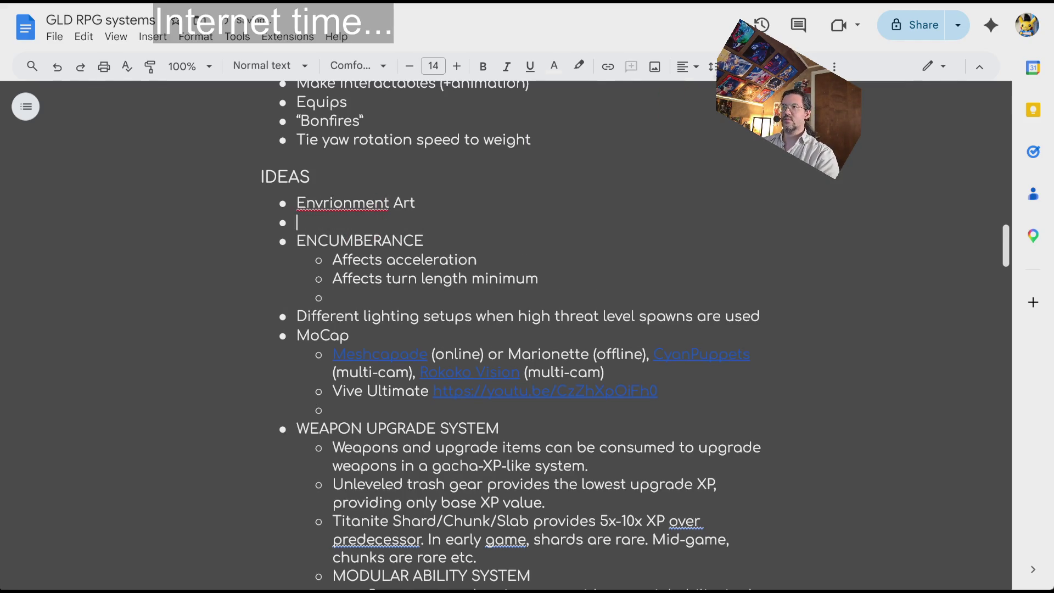
{"action": "right_click", "coordinate": [365, 201]}
{"action": "left_click", "coordinate": [417, 239]}
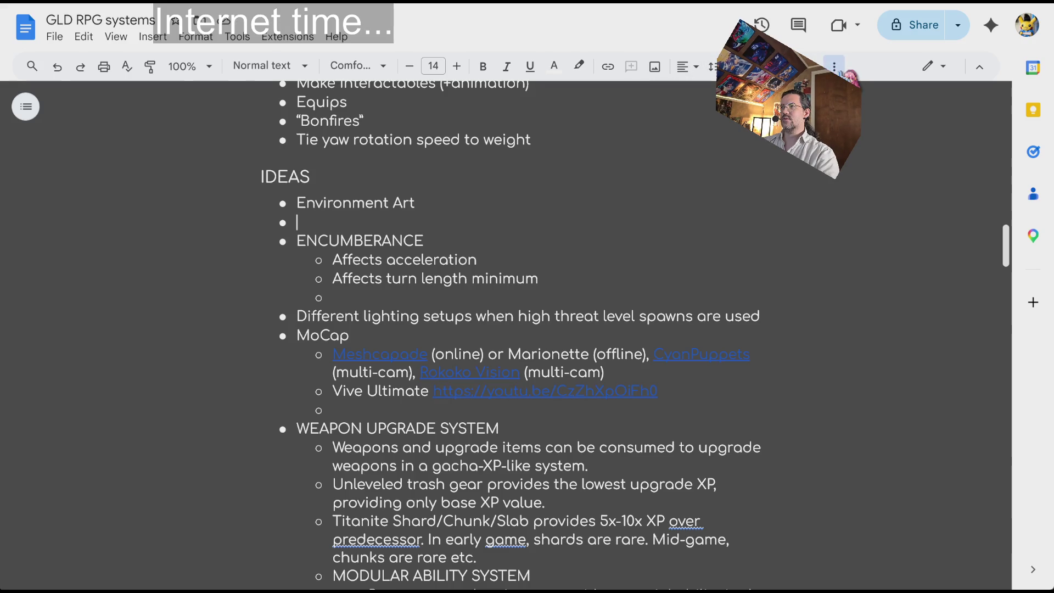
{"action": "key", "text": "Tab"}
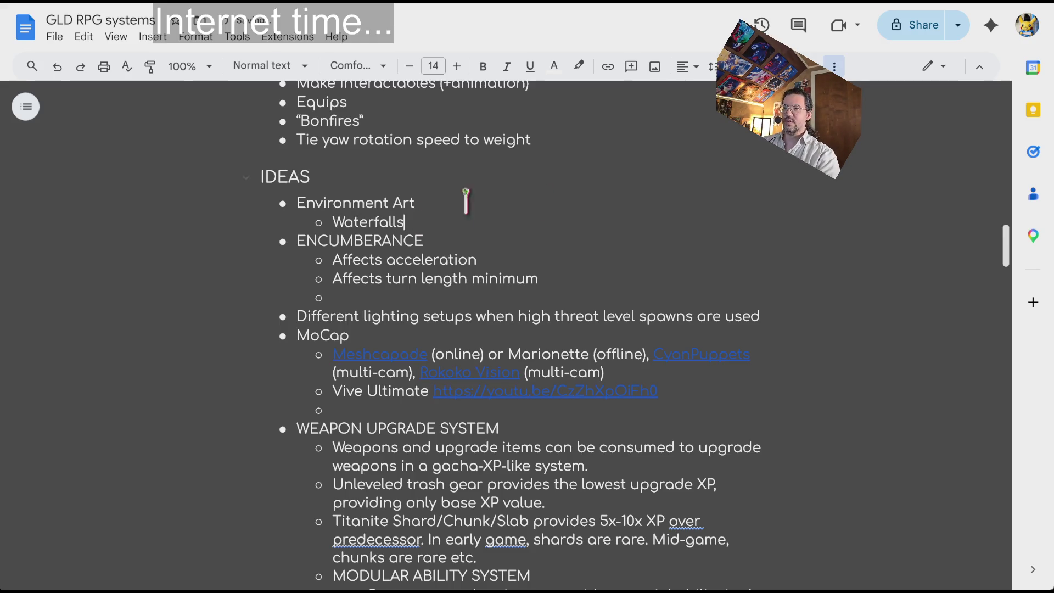
Link the Waterfalls sub-bullet to the pasted YouTube video URL.
{"action": "right_click", "coordinate": [365, 220]}
{"action": "left_click", "coordinate": [449, 452]}
{"action": "key", "text": "ctrl+v"}
{"action": "left_click", "coordinate": [593, 260]}
{"action": "left_click", "coordinate": [506, 256]}
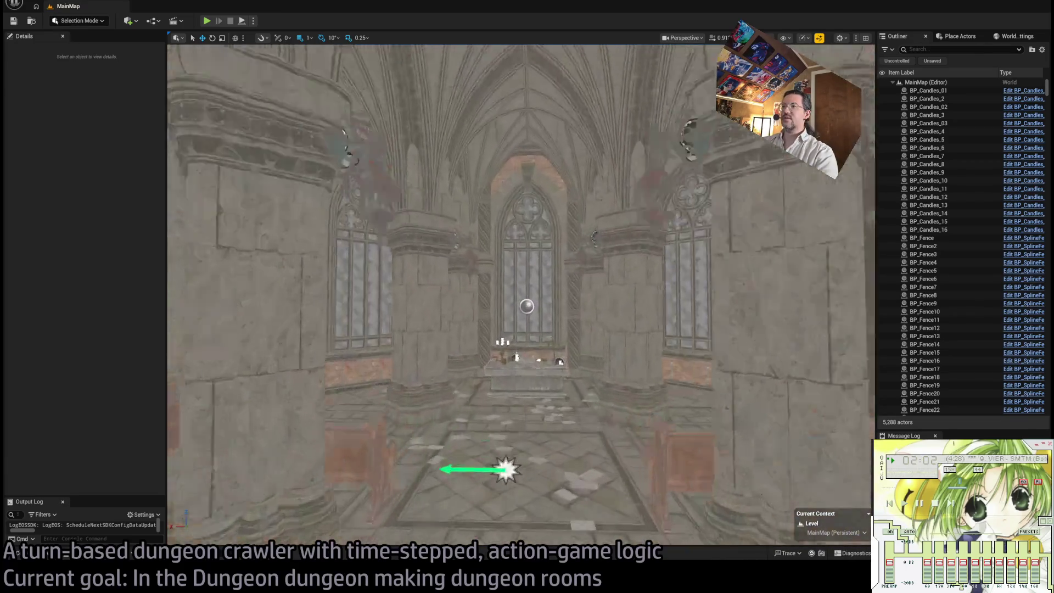
Select and frame the hall's ceiling cross vaults, including SM_CrossVault_03.
{"action": "left_click", "coordinate": [541, 220]}
{"action": "key", "text": "f"}
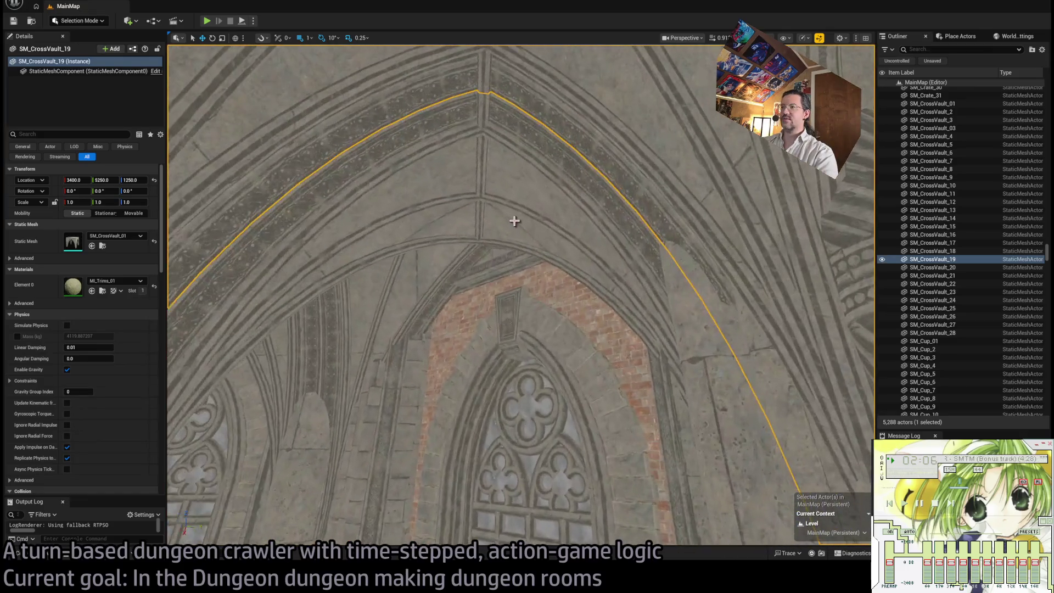
{"action": "left_click", "coordinate": [512, 222]}
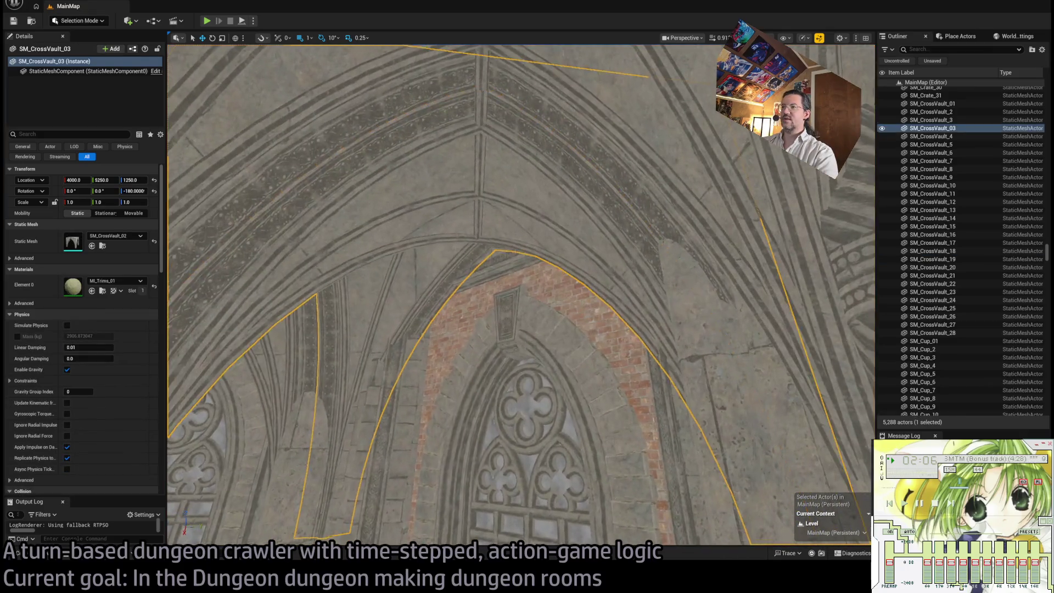
{"action": "key", "text": "f"}
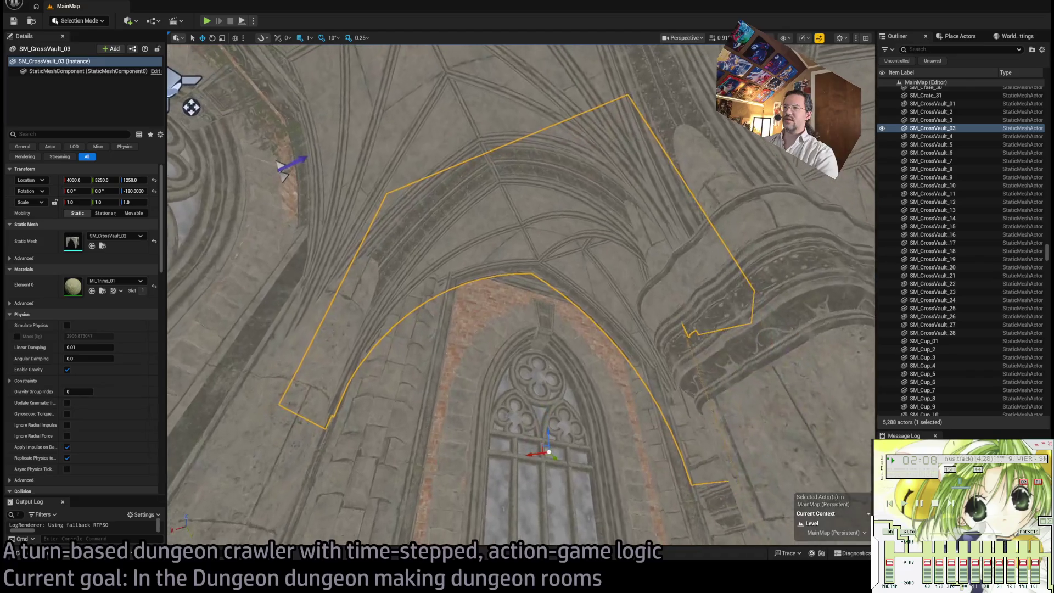
Inspect floor piece SM_Floor_03 and wall block SM_BaseBlock_185, then bring up the Content Drawer.
{"action": "left_click_drag", "start_coordinate": [580, 378], "coordinate": [580, 378]}
{"action": "left_click_drag", "start_coordinate": [419, 373], "coordinate": [420, 374]}
{"action": "left_click_drag", "start_coordinate": [652, 405], "coordinate": [652, 405]}
{"action": "left_click", "coordinate": [640, 428]}
{"action": "left_click_drag", "start_coordinate": [610, 369], "coordinate": [610, 370]}
{"action": "left_click", "coordinate": [447, 368]}
{"action": "left_click_drag", "start_coordinate": [447, 368], "coordinate": [447, 368]}
{"action": "left_click_drag", "start_coordinate": [420, 522], "coordinate": [420, 522]}
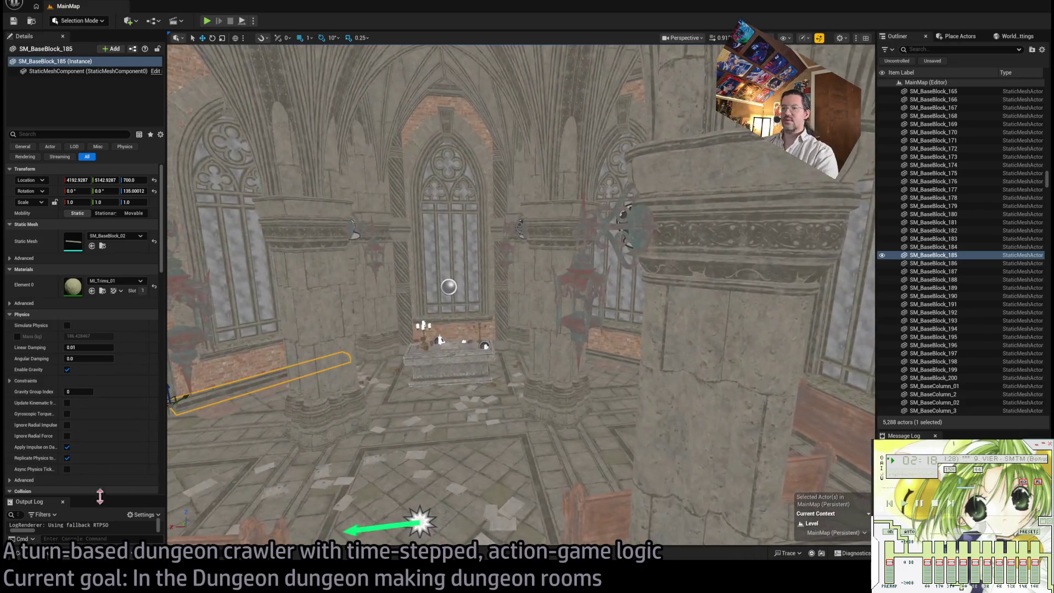
{"action": "key", "text": "ctrl+space"}
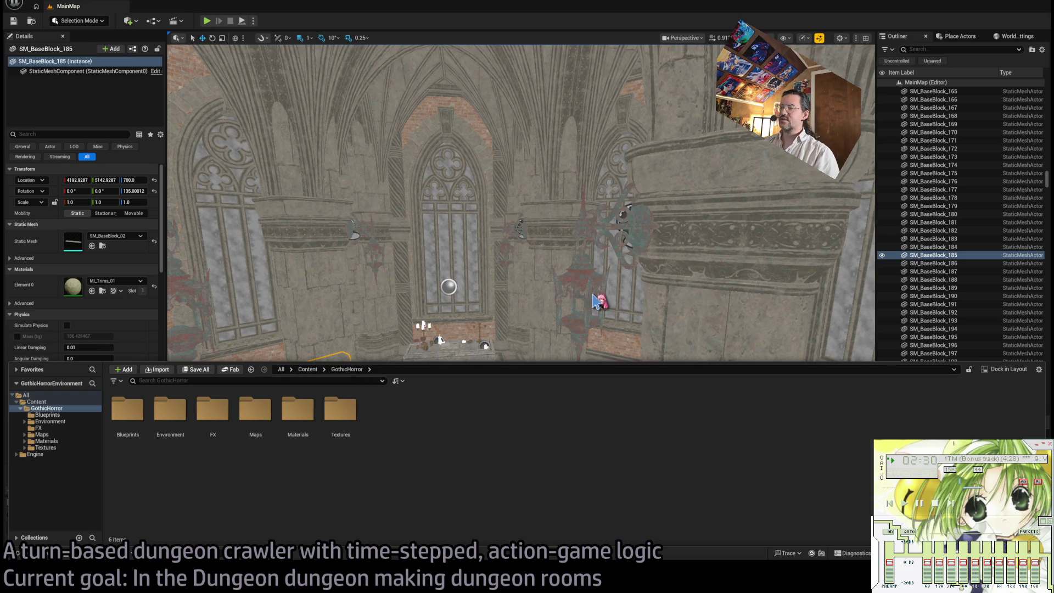
Browse the GothicHorror folder's subfolders, then collapse the Content Drawer to show the full chapel.
{"action": "key", "text": "ctrl+space"}
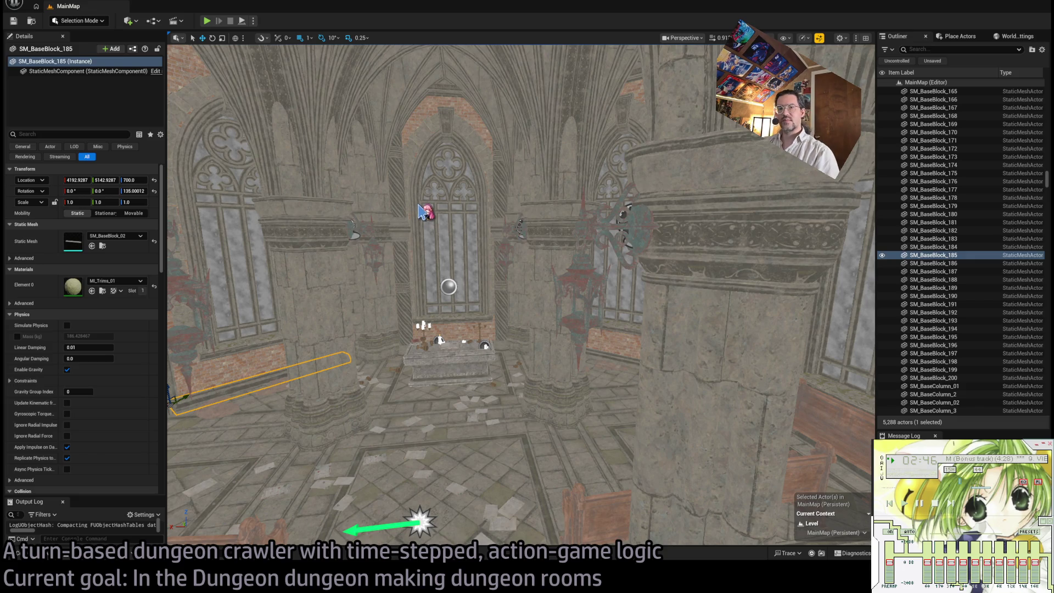
{"action": "left_click", "coordinate": [49, 553]}
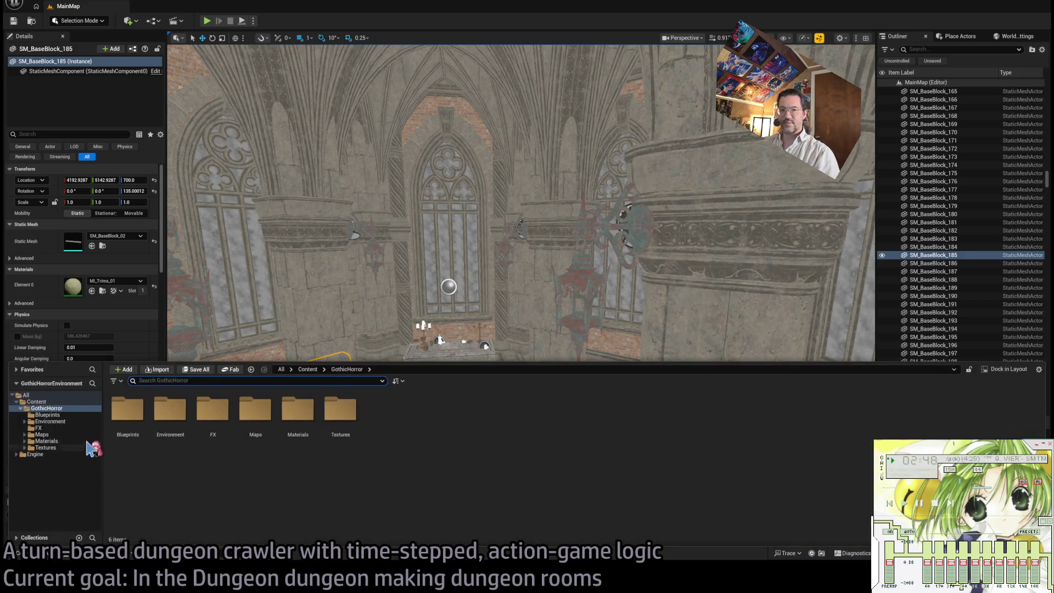
{"action": "left_click", "coordinate": [44, 402]}
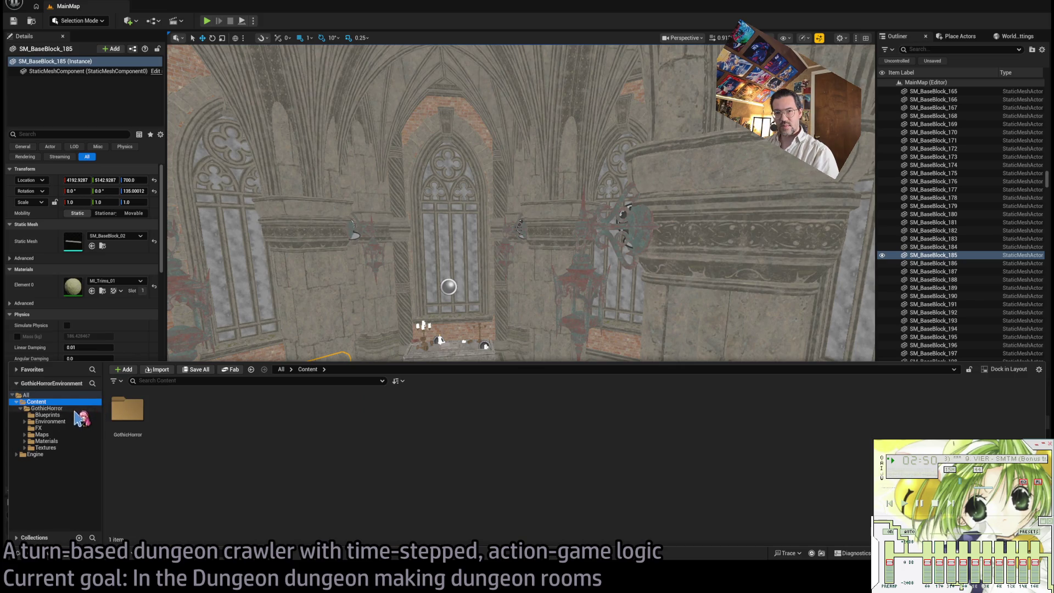
{"action": "left_click", "coordinate": [63, 409]}
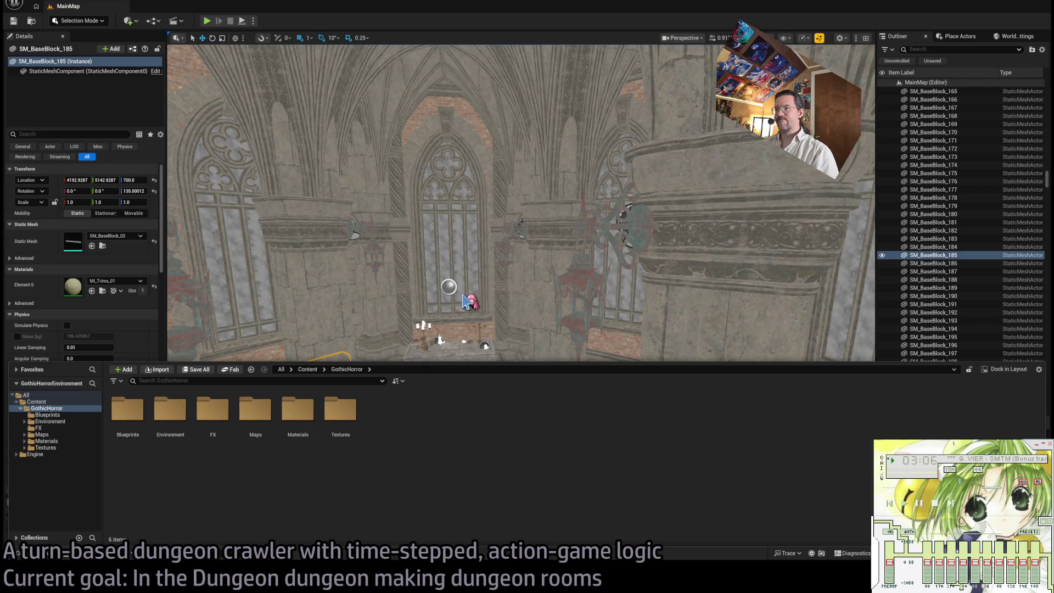
{"action": "key", "text": "ctrl+space"}
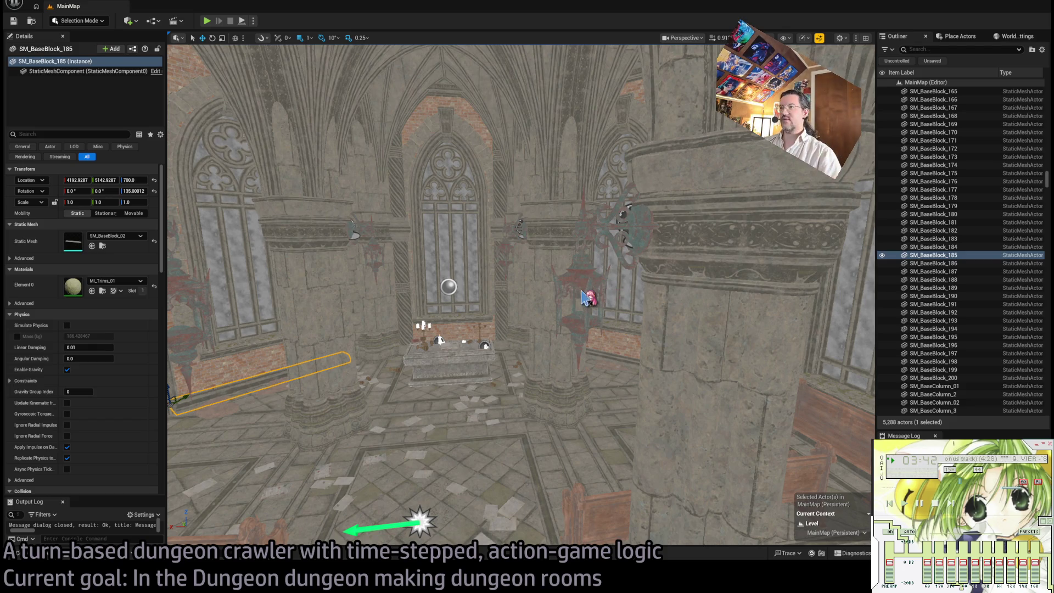
{"action": "key", "text": "alt+Tab"}
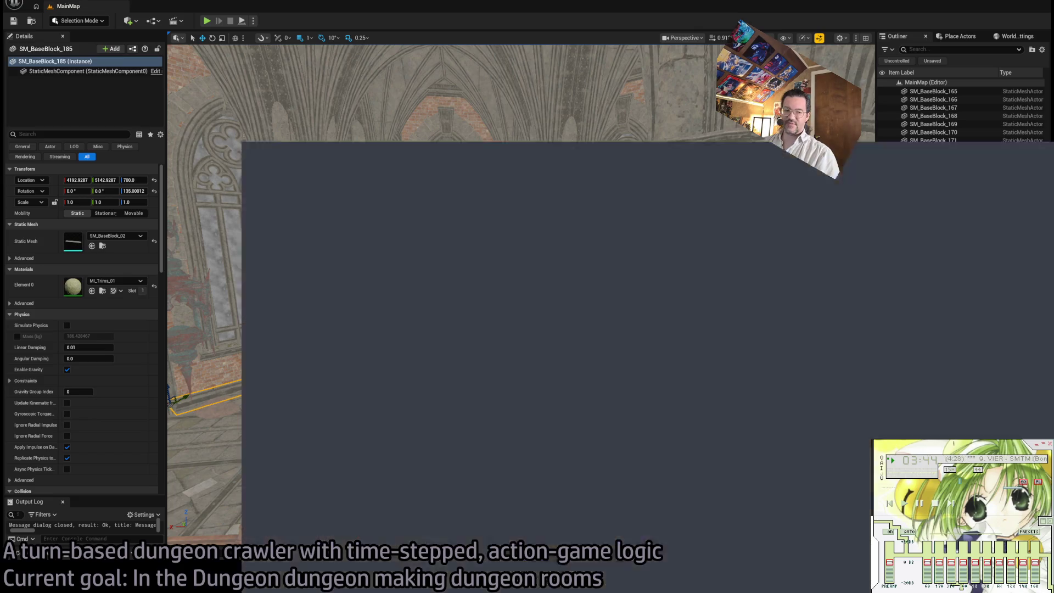
Open washingtonpost.com in a new browser tab.
{"action": "key", "text": "alt+Tab"}
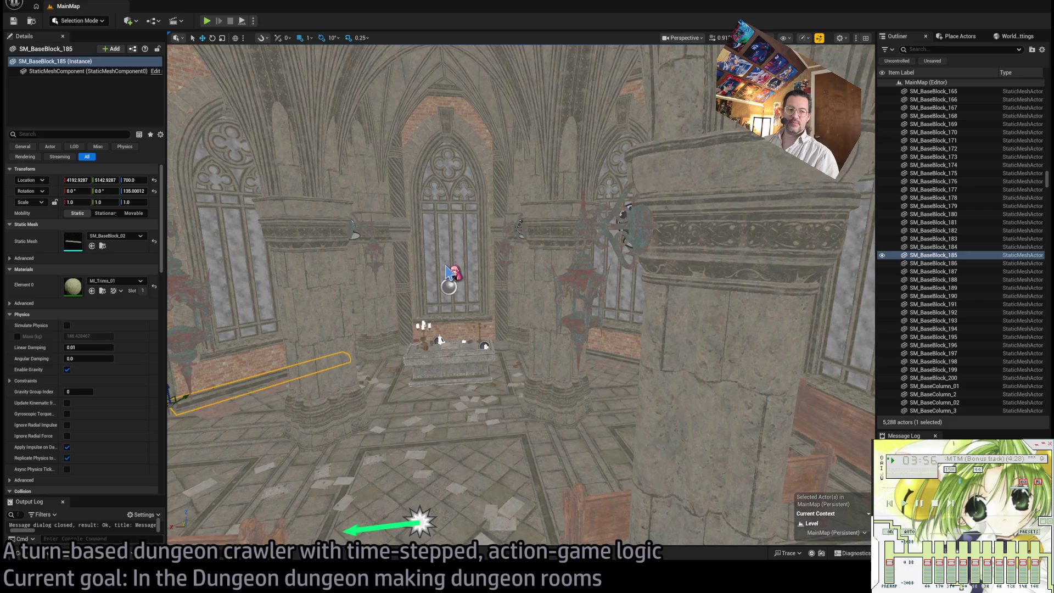
{"action": "key", "text": "alt+Tab"}
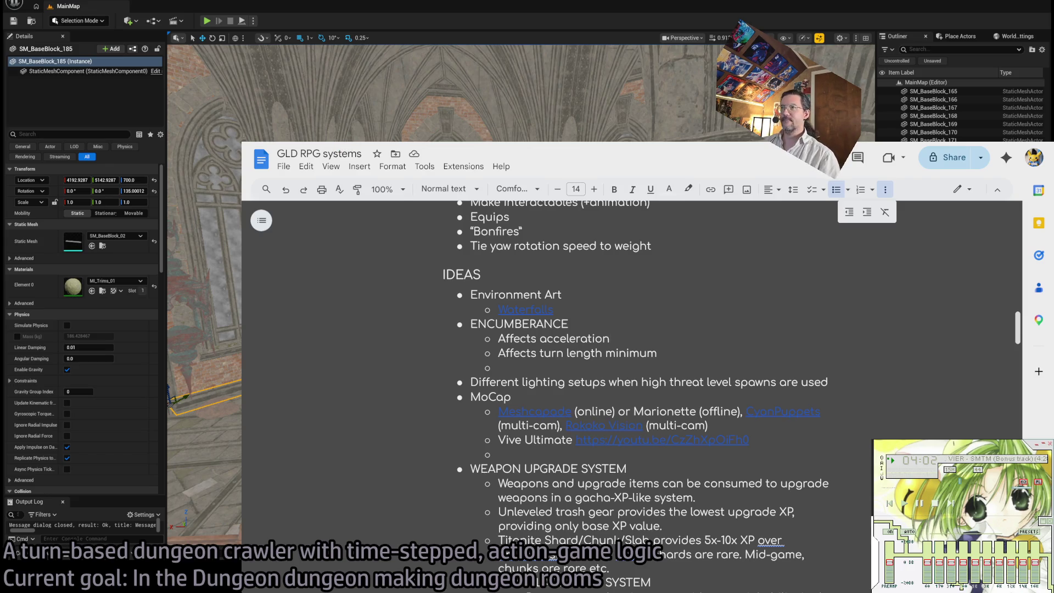
{"action": "key", "text": "ctrl+t"}
{"action": "type", "text": "wa"}
{"action": "key", "text": "Return"}
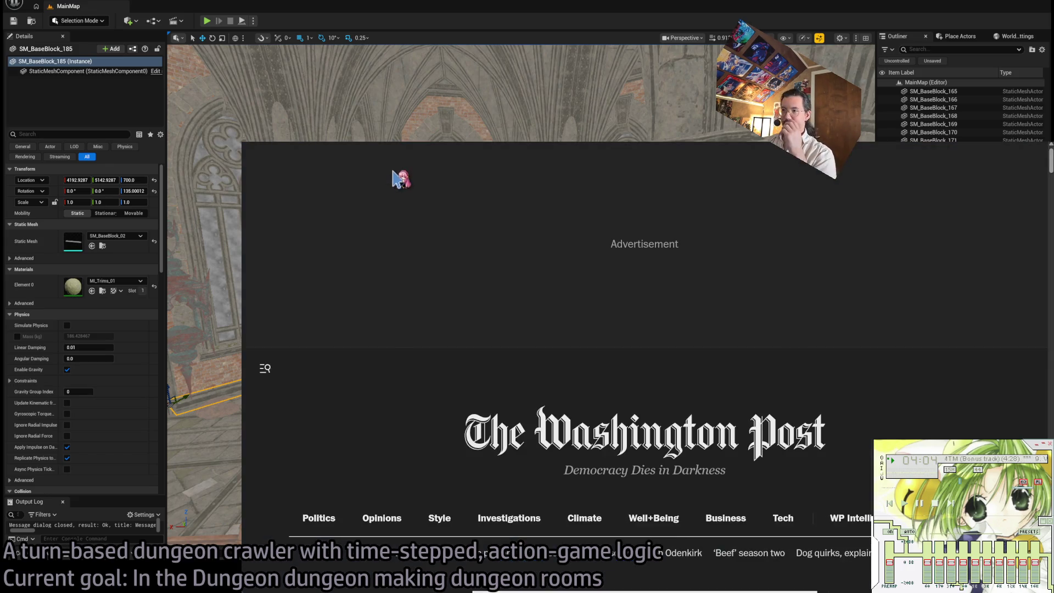
Read down the Washington Post headlines, then return to Unreal and shift the view left.
{"action": "scroll", "coordinate": [292, 381], "scroll_direction": "down", "scroll_amount": 1}
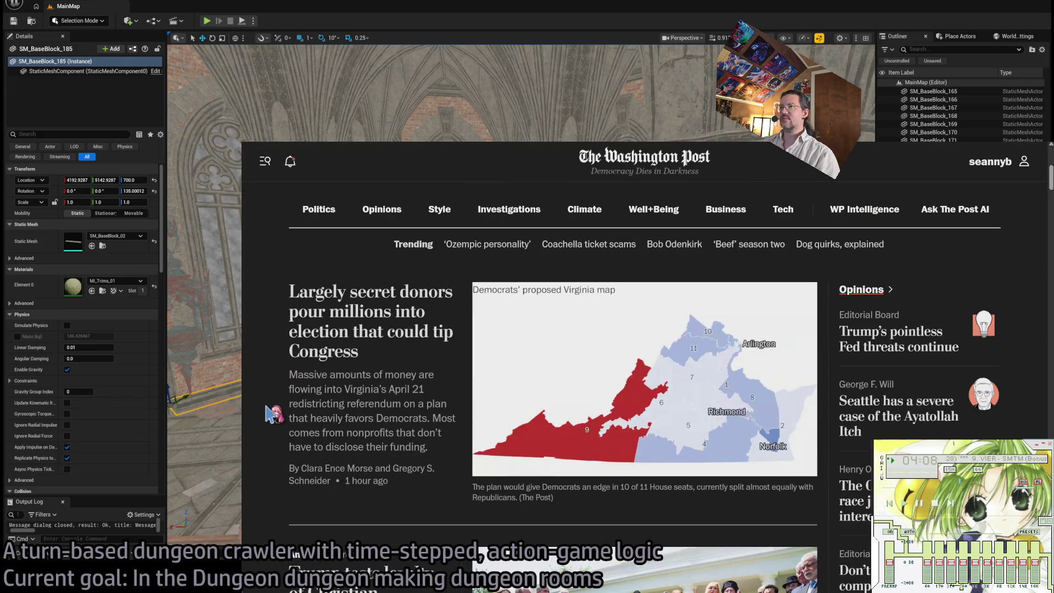
{"action": "scroll", "coordinate": [273, 411], "scroll_direction": "down", "scroll_amount": 2}
{"action": "scroll", "coordinate": [273, 412], "scroll_direction": "down", "scroll_amount": 2}
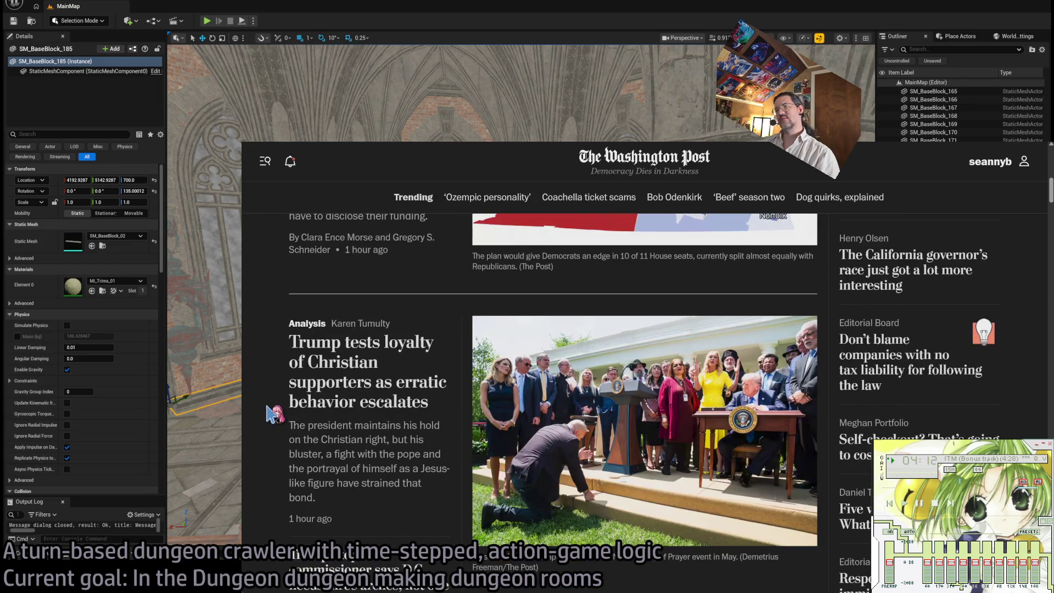
{"action": "scroll", "coordinate": [273, 415], "scroll_direction": "down", "scroll_amount": 1}
{"action": "scroll", "coordinate": [273, 417], "scroll_direction": "down", "scroll_amount": 2}
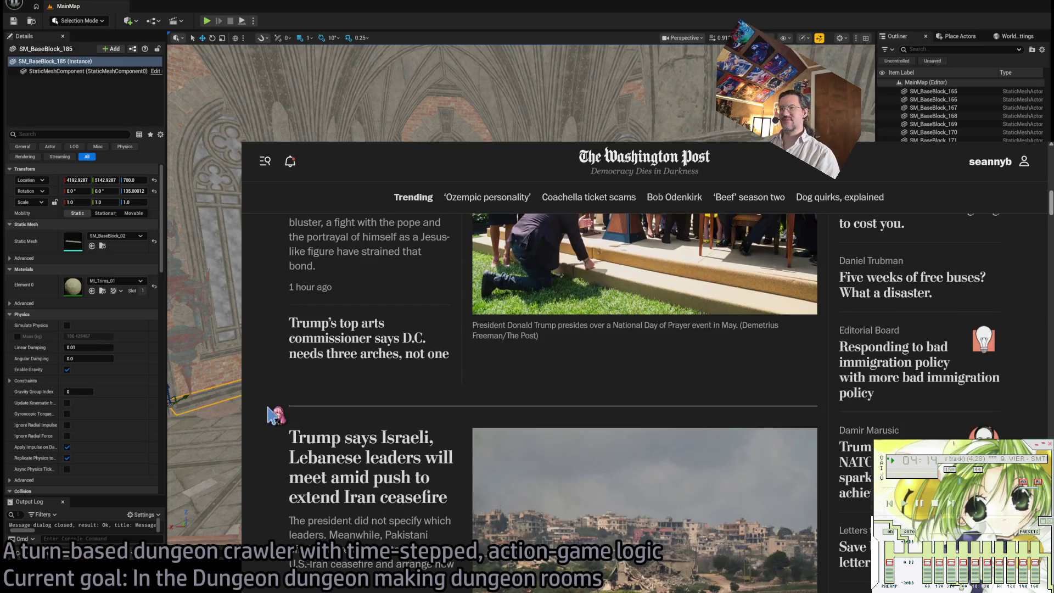
{"action": "scroll", "coordinate": [273, 416], "scroll_direction": "up", "scroll_amount": 2}
{"action": "scroll", "coordinate": [273, 415], "scroll_direction": "down", "scroll_amount": 1}
{"action": "scroll", "coordinate": [270, 414], "scroll_direction": "down", "scroll_amount": 3}
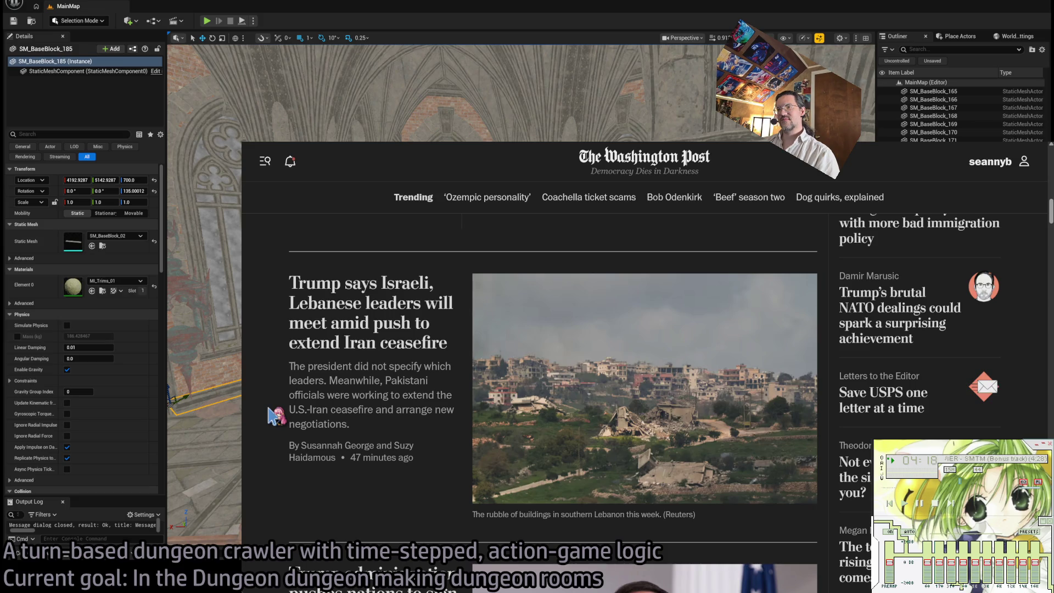
{"action": "scroll", "coordinate": [272, 416], "scroll_direction": "down", "scroll_amount": 3}
{"action": "scroll", "coordinate": [274, 416], "scroll_direction": "down", "scroll_amount": 5}
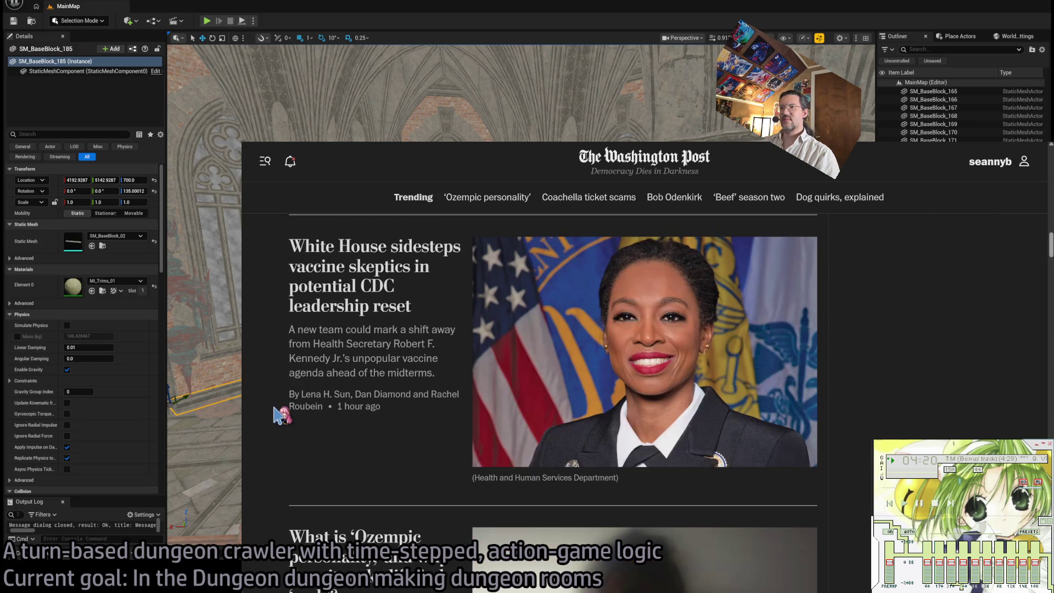
{"action": "scroll", "coordinate": [285, 453], "scroll_direction": "down", "scroll_amount": 3}
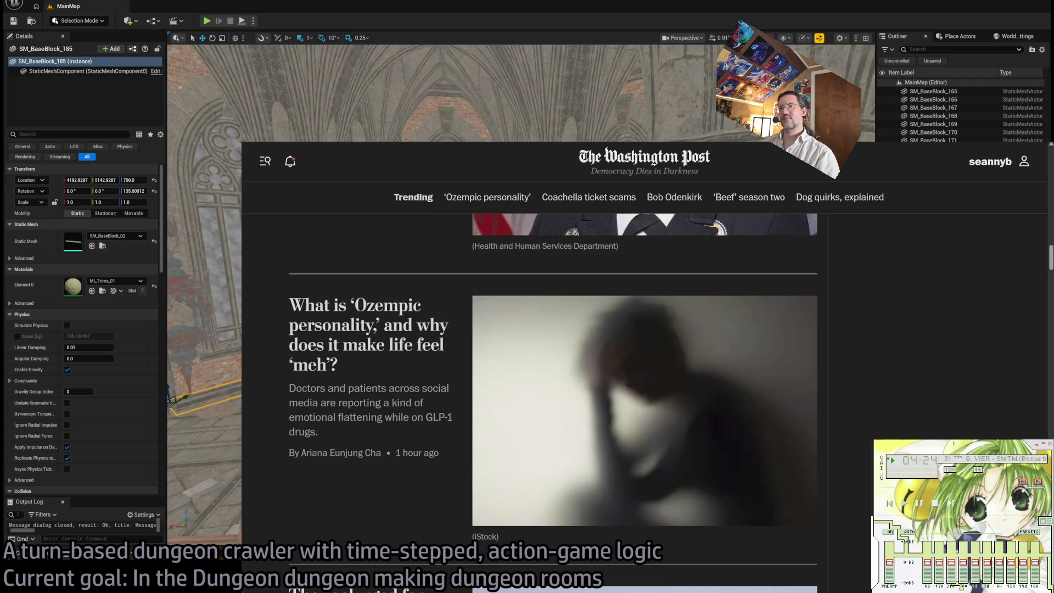
{"action": "key", "text": "alt+Tab"}
{"action": "key", "text": "alt+Tab"}
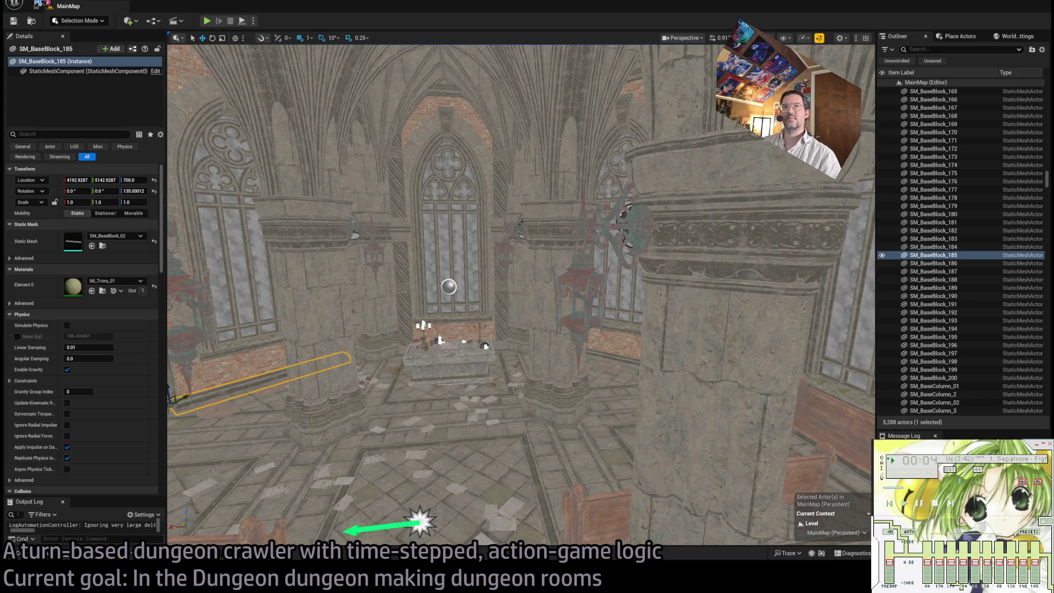
{"action": "key", "text": "Left"}
{"action": "key", "text": "Left"}
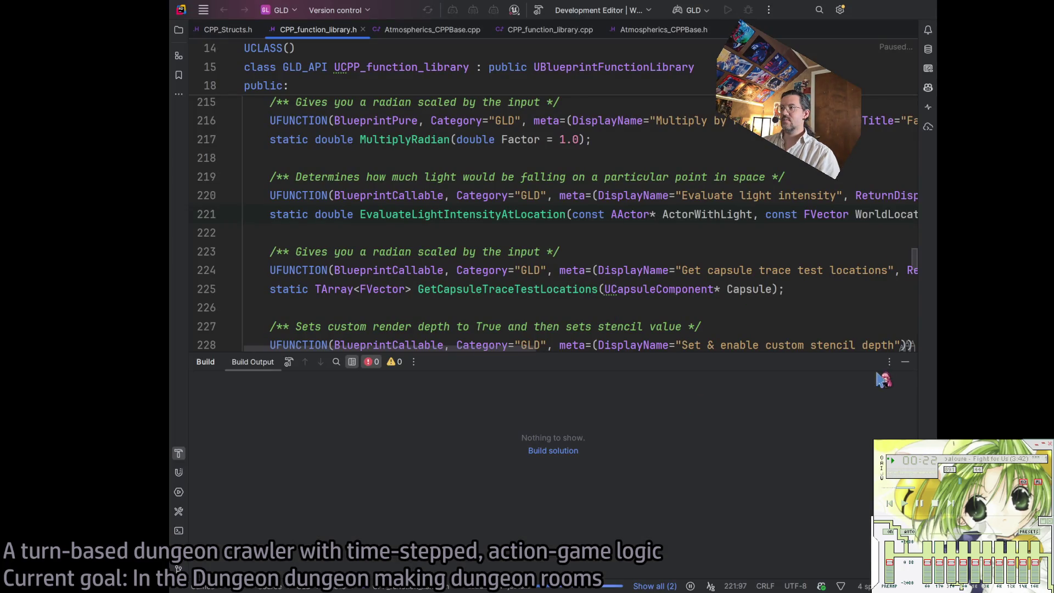
Hide Rider's empty Build output panel.
{"action": "left_click", "coordinate": [907, 363]}
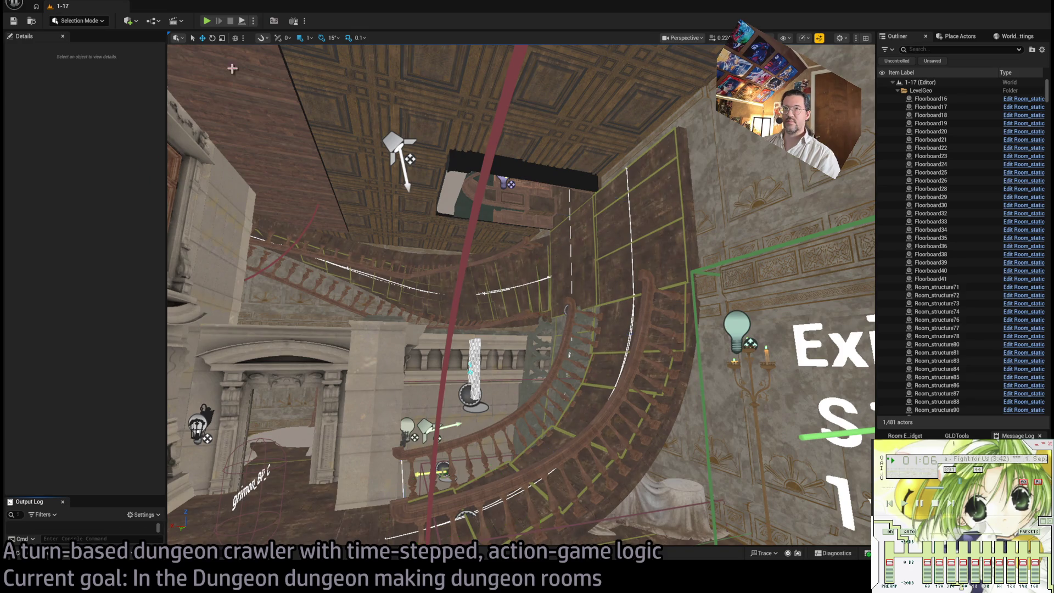
Start a playtest of the 1-17 staircase level.
{"action": "left_click", "coordinate": [208, 22]}
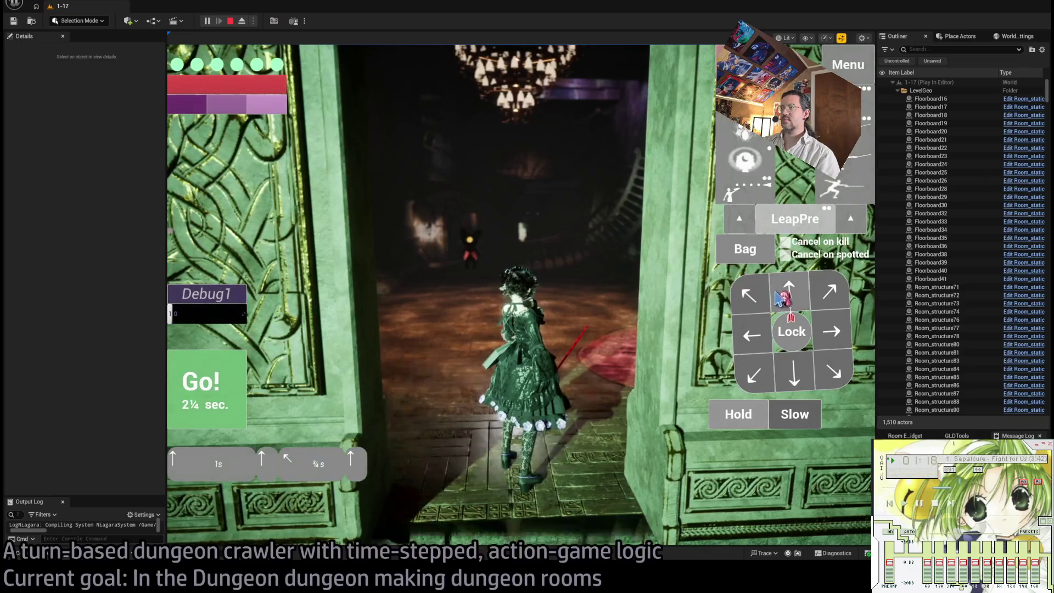
Lock onto the nearby enemy, play several turns including an up-right stair step, then stop.
{"action": "left_click", "coordinate": [783, 338]}
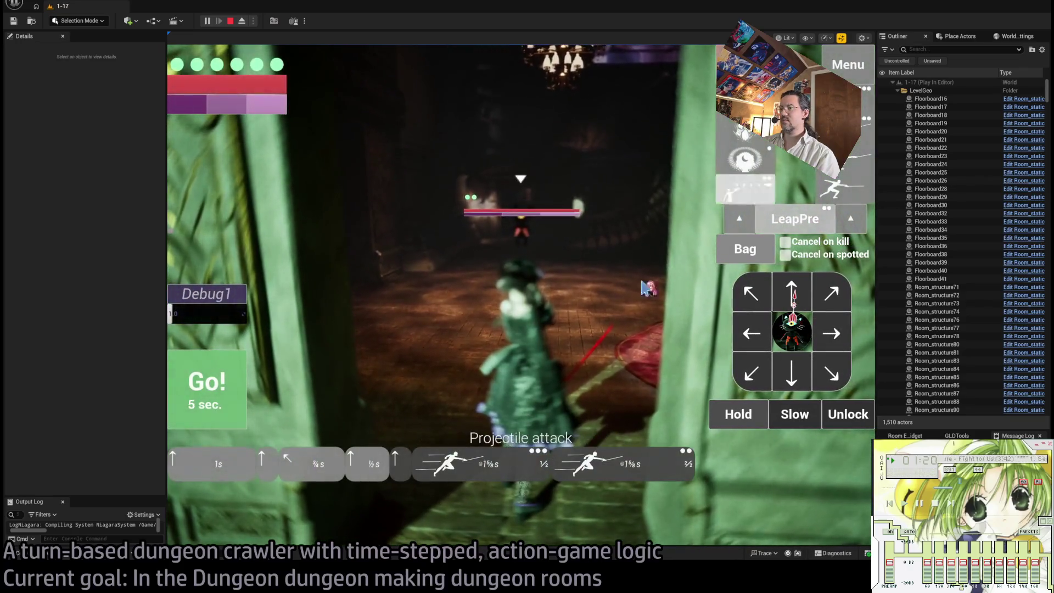
{"action": "left_click", "coordinate": [192, 404]}
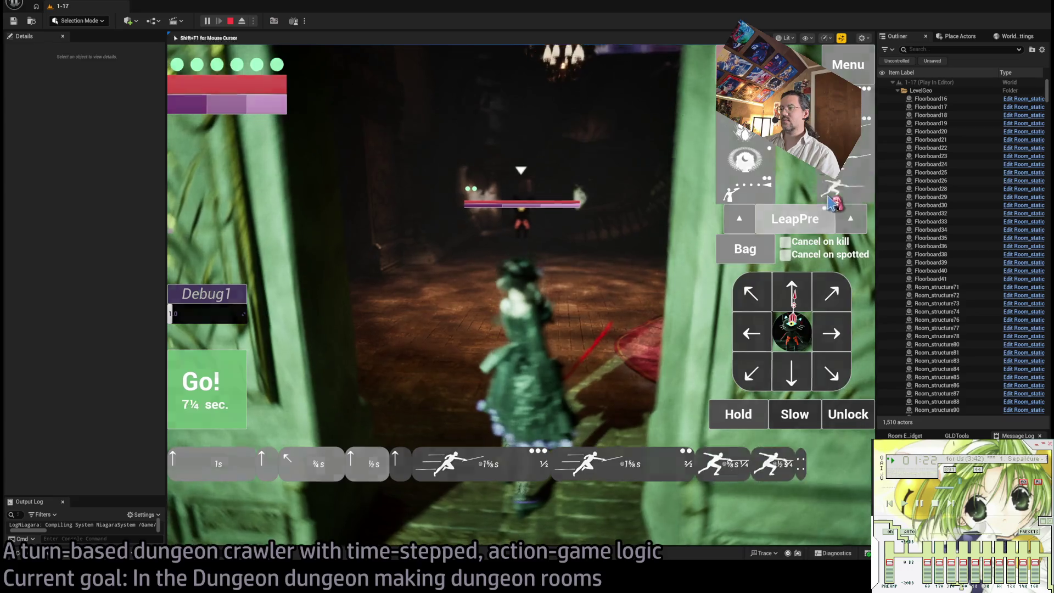
{"action": "left_click", "coordinate": [207, 400]}
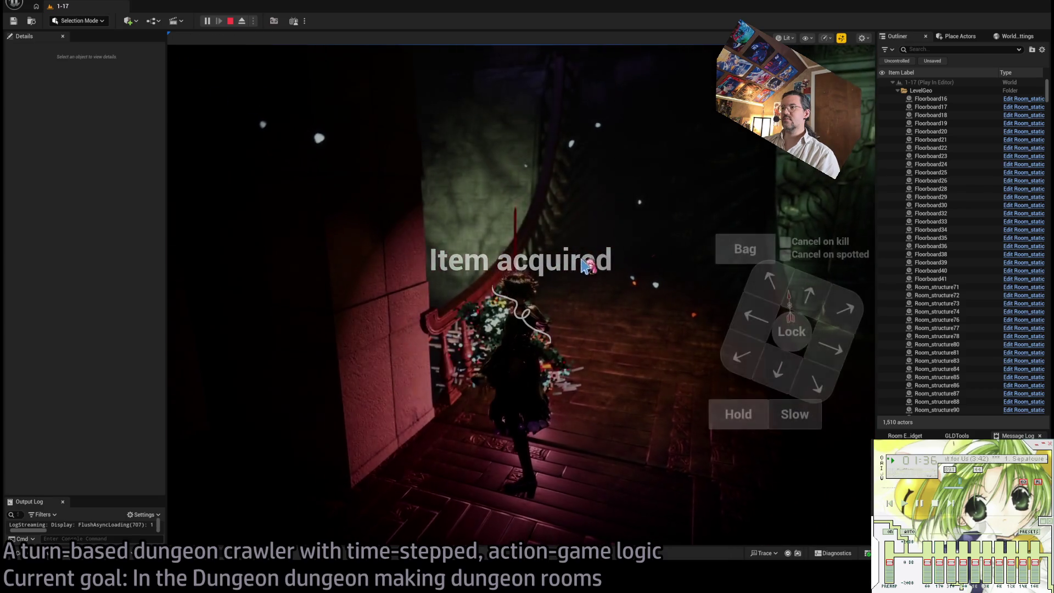
{"action": "left_click", "coordinate": [812, 312]}
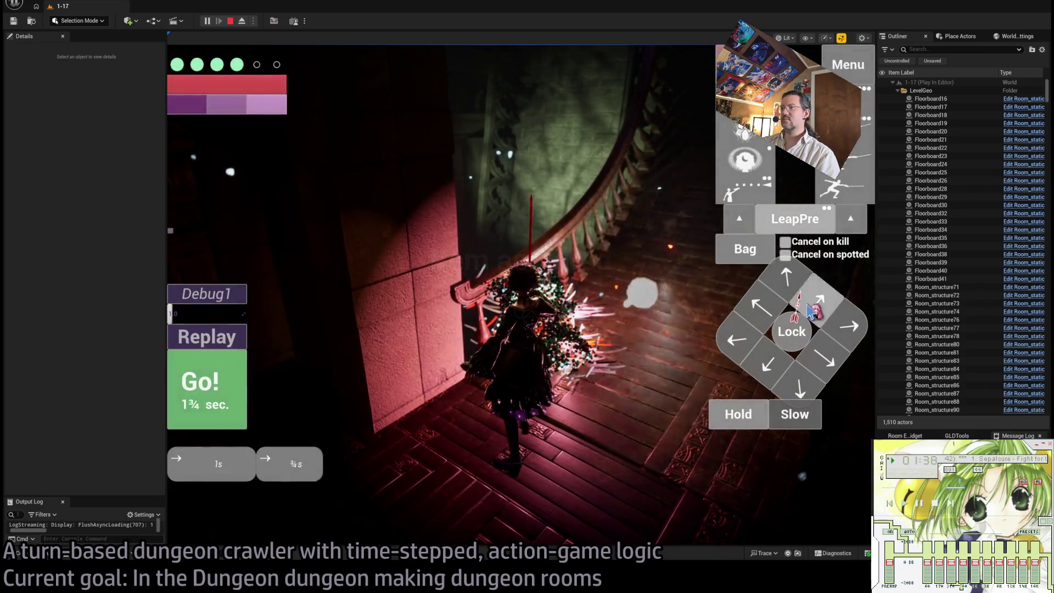
{"action": "left_click", "coordinate": [209, 399]}
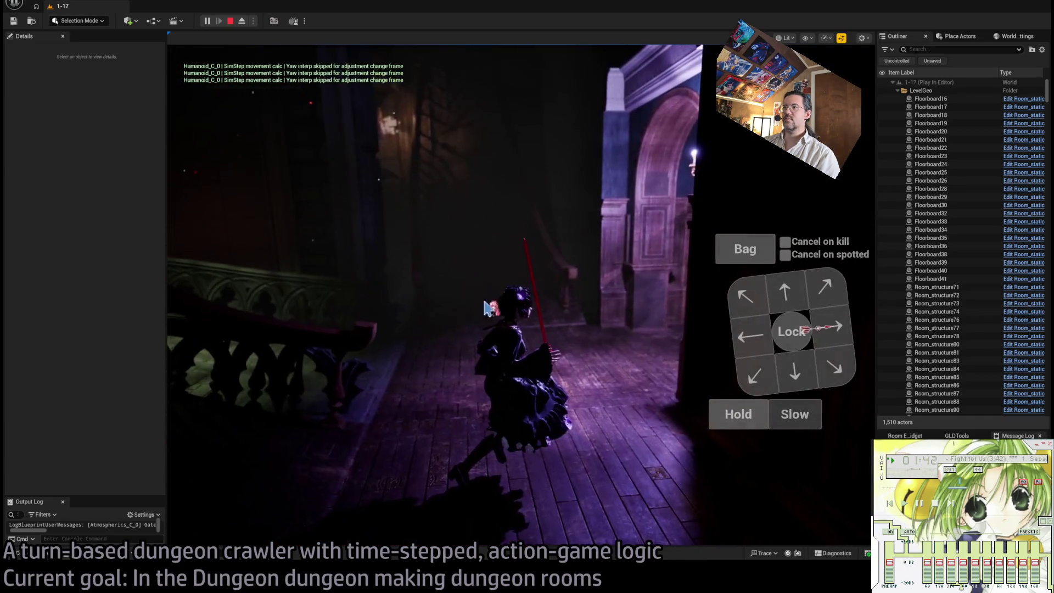
{"action": "left_click", "coordinate": [229, 348]}
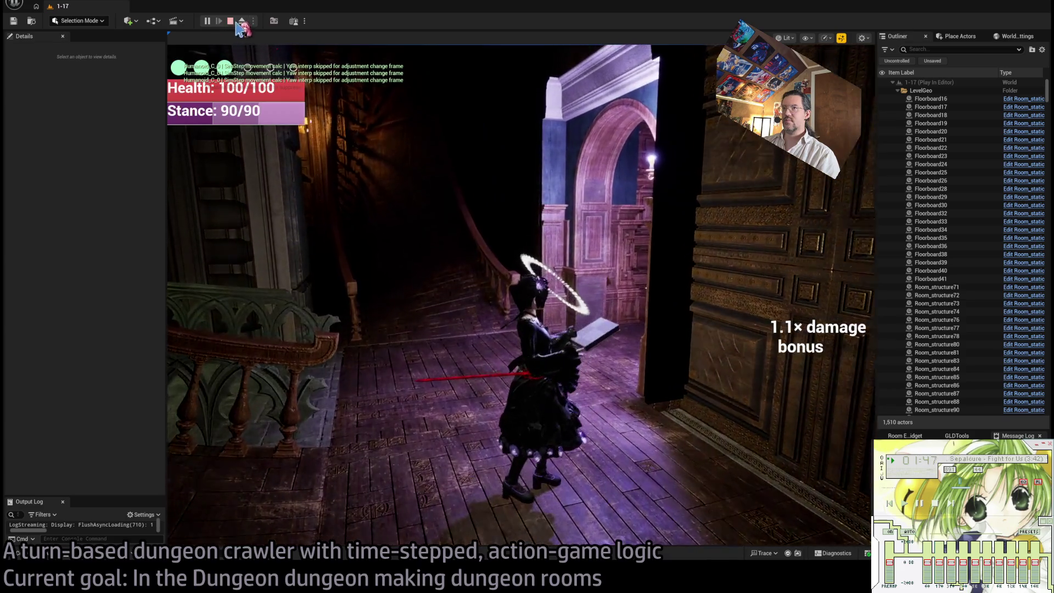
{"action": "left_click", "coordinate": [230, 21]}
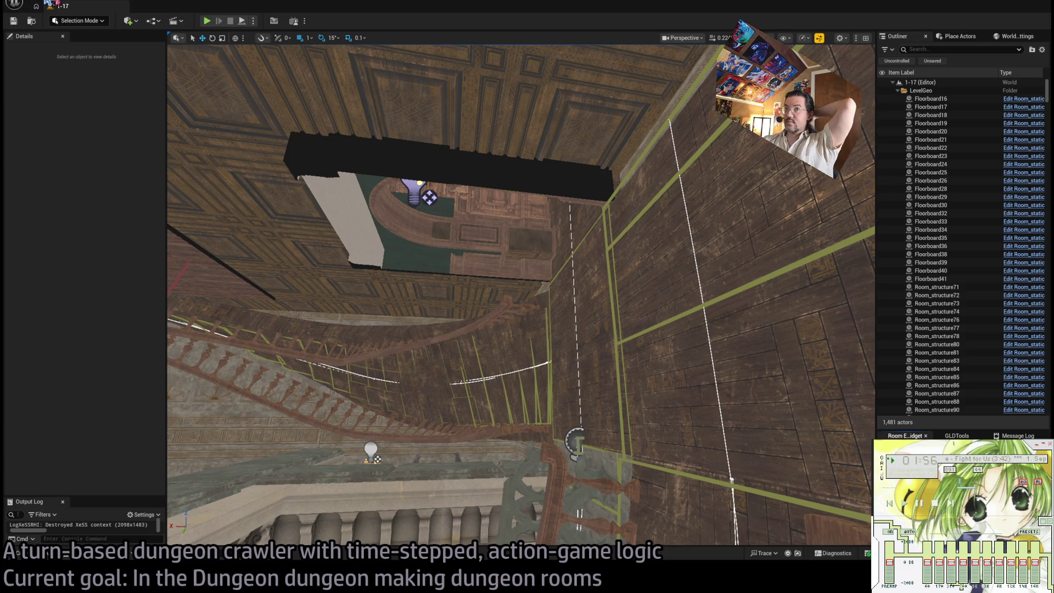
List the GothicHorror folder's Blueprints, Environment, FX, Maps, Materials and Textures subfolders in the Content Drawer.
{"action": "left_click", "coordinate": [41, 554]}
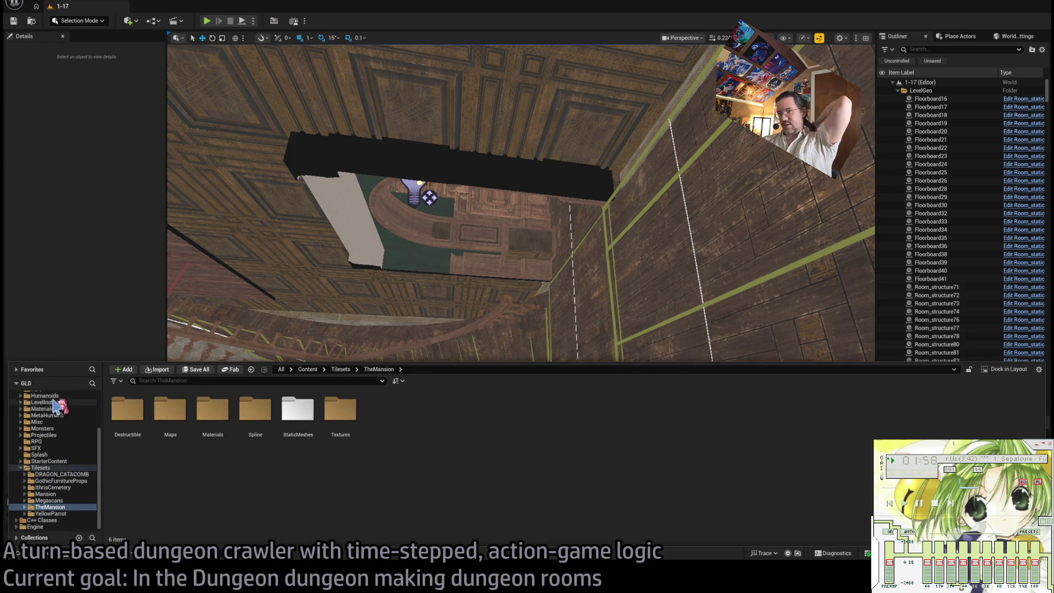
{"action": "scroll", "coordinate": [55, 403], "scroll_direction": "up", "scroll_amount": 5}
{"action": "left_click", "coordinate": [57, 467]}
{"action": "left_click", "coordinate": [60, 435]}
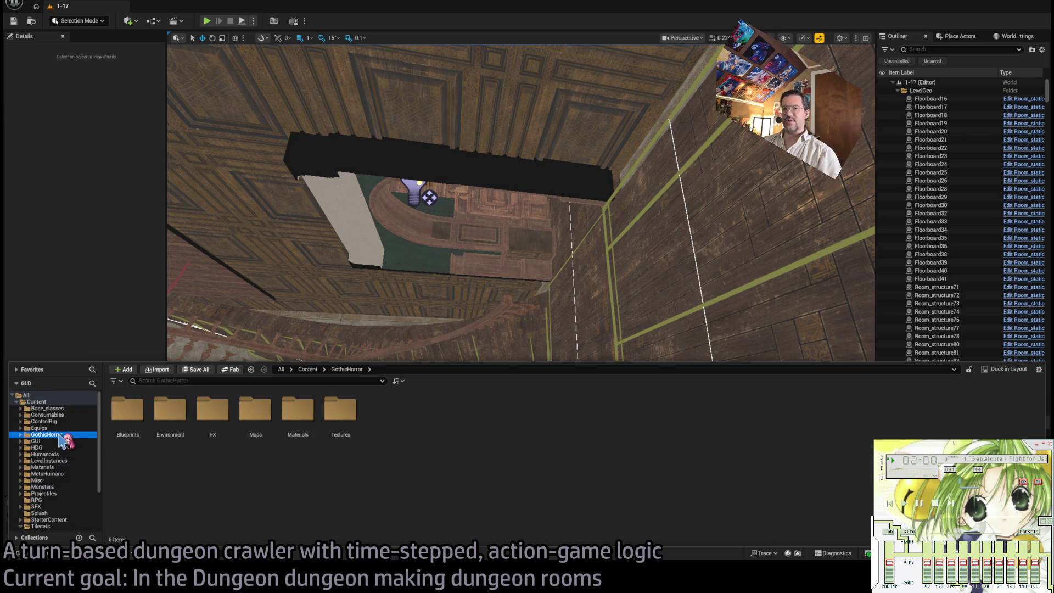
{"action": "scroll", "coordinate": [58, 428], "scroll_direction": "down", "scroll_amount": 2}
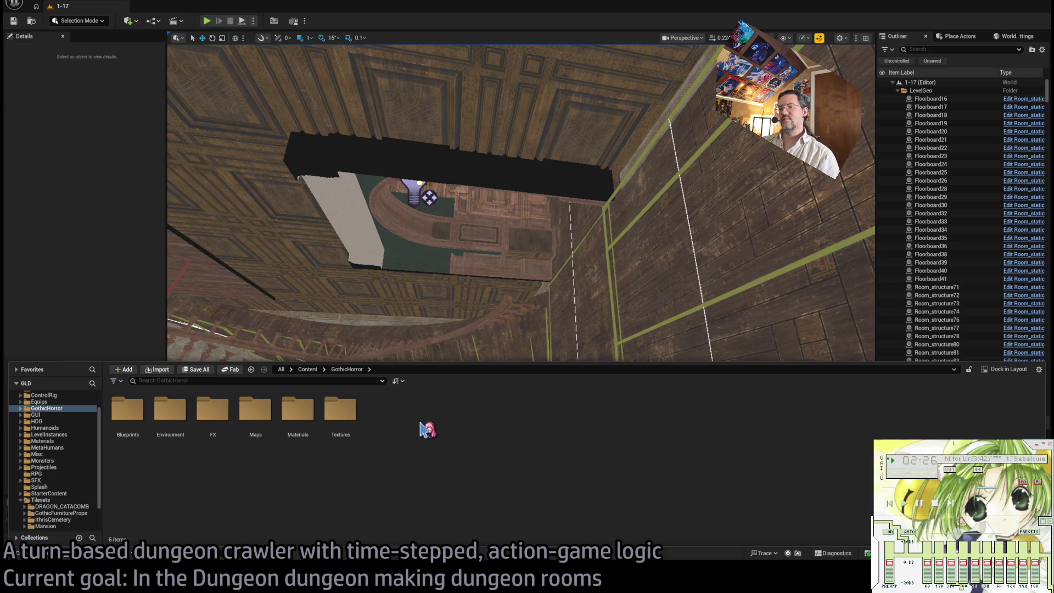
{"action": "key", "text": "alt+Tab"}
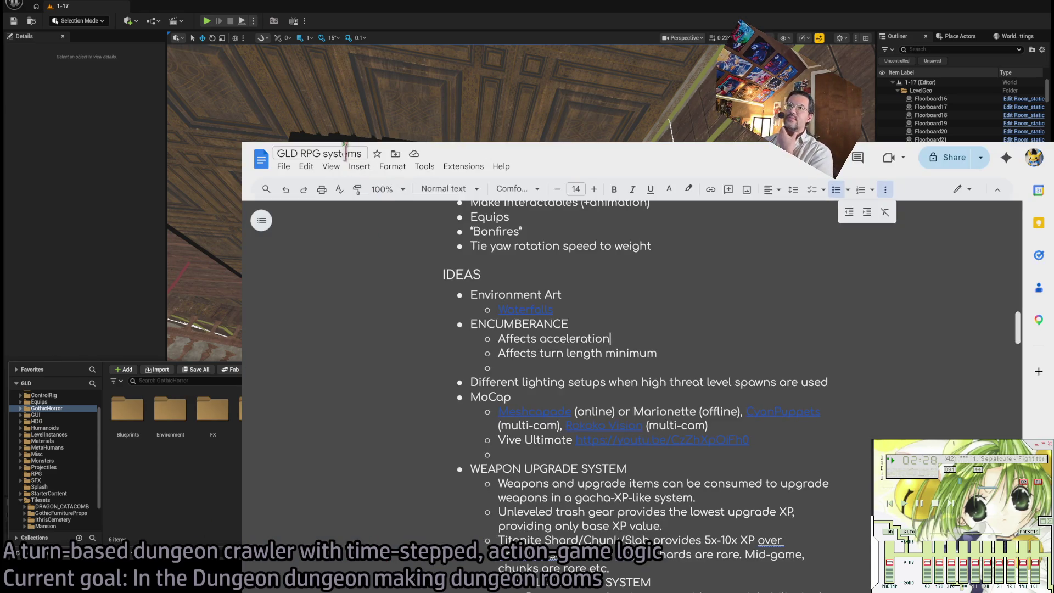
On Twitch's Following page, preview two followed live streams and return to the overview.
{"action": "key", "text": "alt+Tab"}
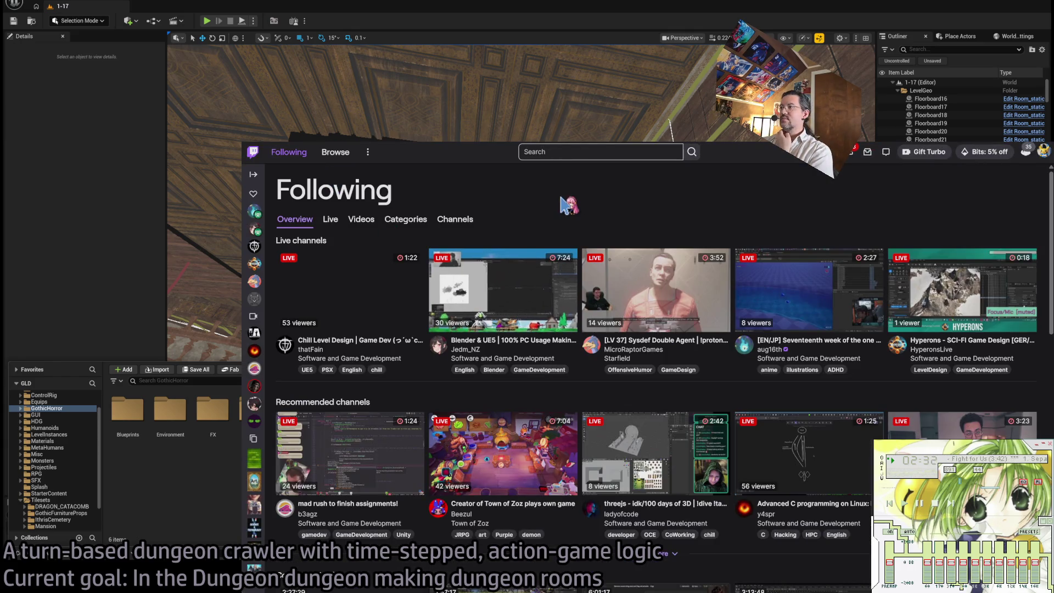
{"action": "left_click", "coordinate": [824, 283]}
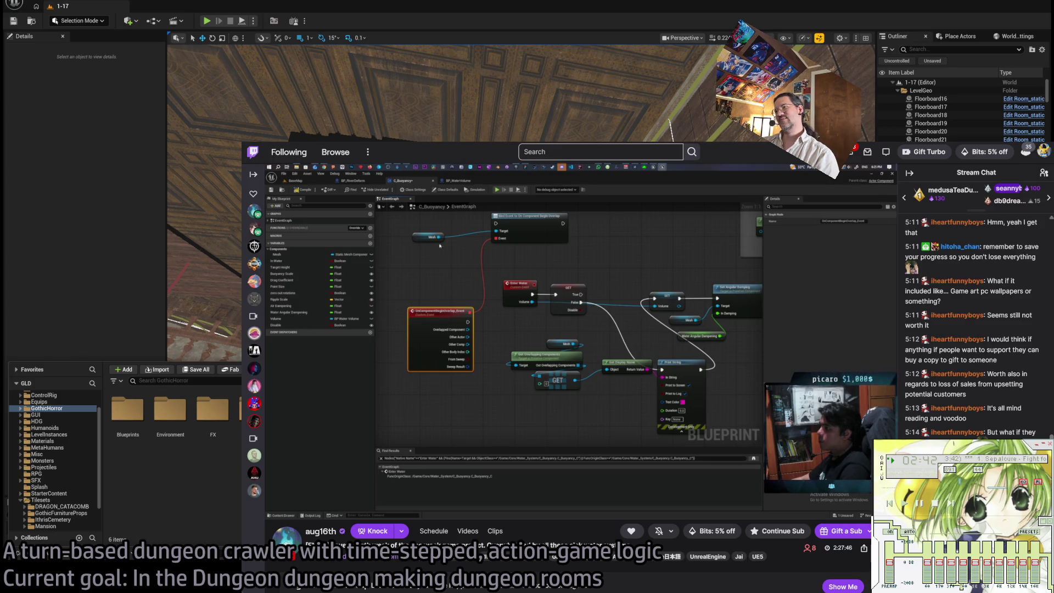
{"action": "left_click", "coordinate": [289, 152]}
{"action": "left_click", "coordinate": [254, 211]}
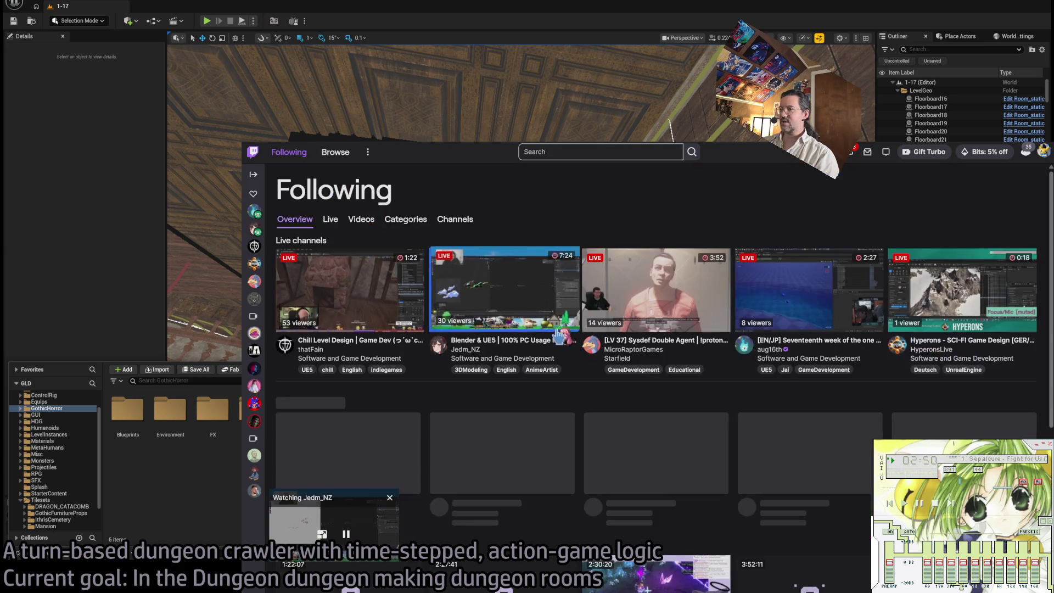
{"action": "key", "text": "alt+Left"}
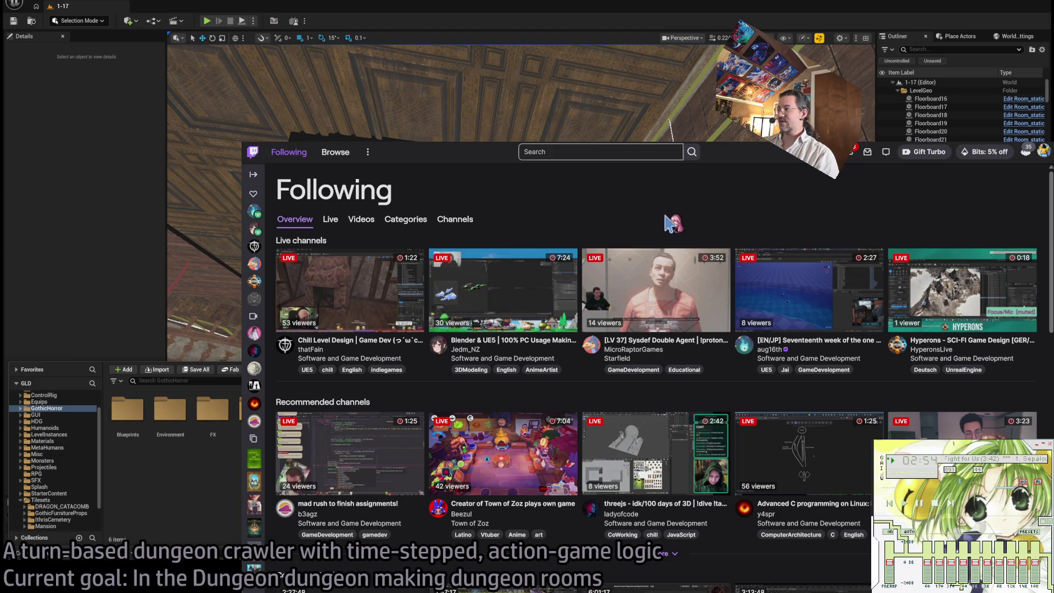
Load the Google Docs home page by entering 'docs' in the address bar.
{"action": "left_click", "coordinate": [546, 152]}
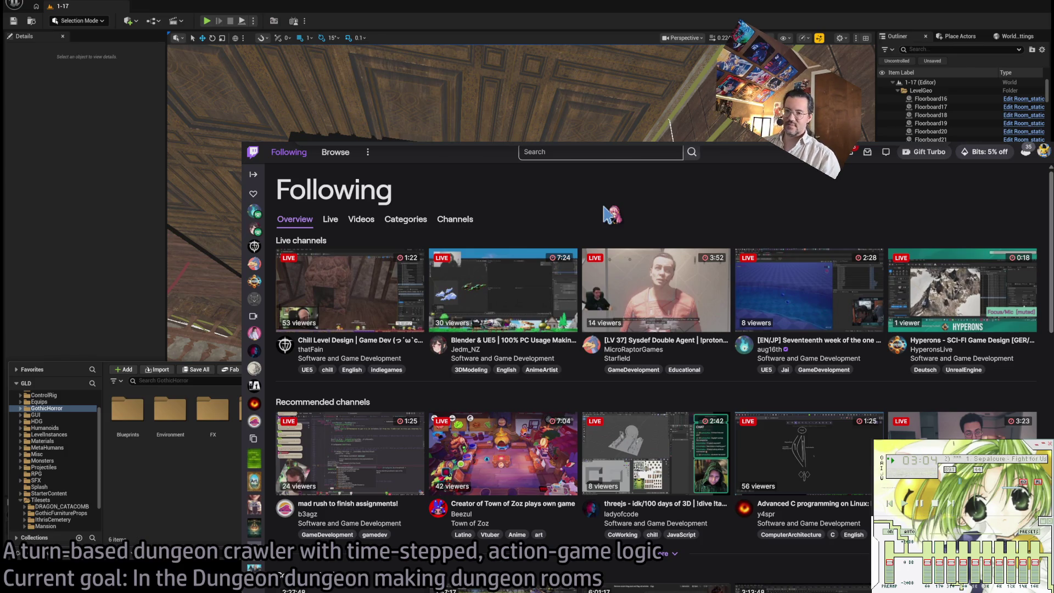
{"action": "key", "text": "ctrl+l"}
{"action": "type", "text": "docs"}
{"action": "key", "text": "Return"}
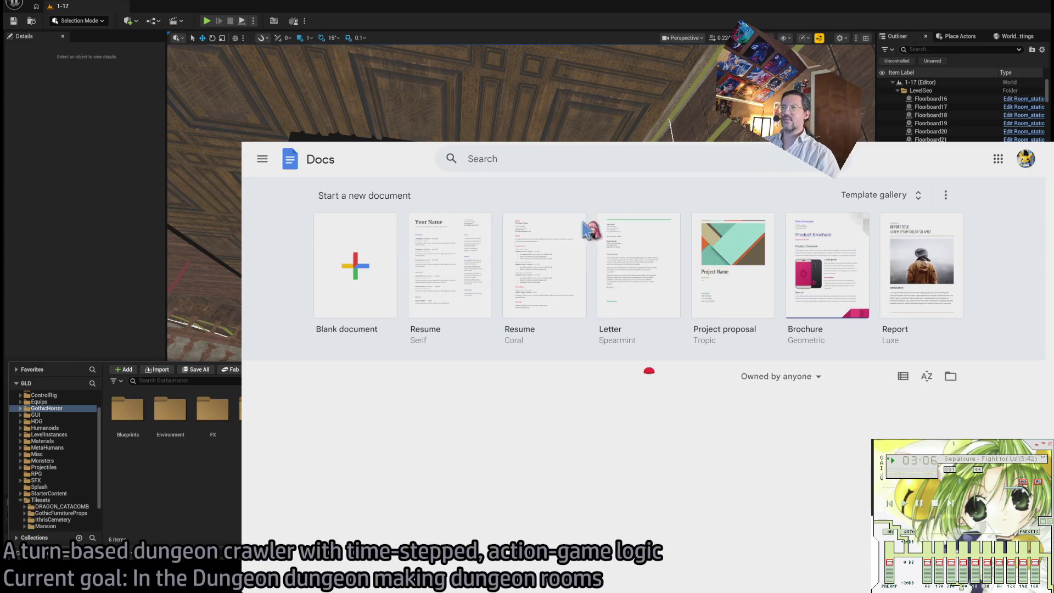
{"action": "scroll", "coordinate": [308, 379], "scroll_direction": "down", "scroll_amount": 3}
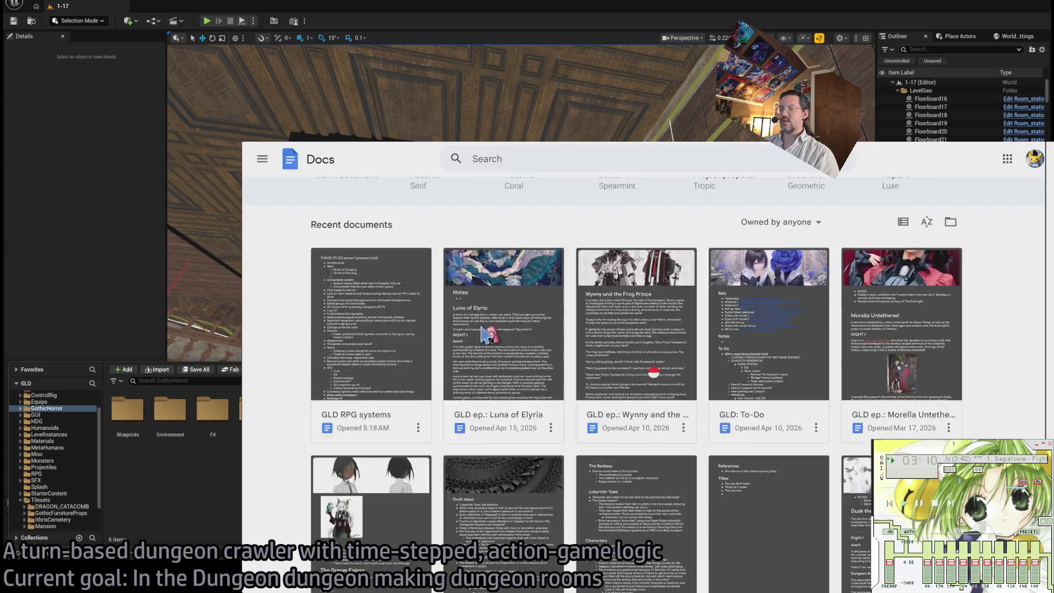
Open the GLD: To-Do document at the To-Do list under DUNGEON GENERATOR.
{"action": "left_click", "coordinate": [786, 300]}
{"action": "scroll", "coordinate": [422, 357], "scroll_direction": "down", "scroll_amount": 6}
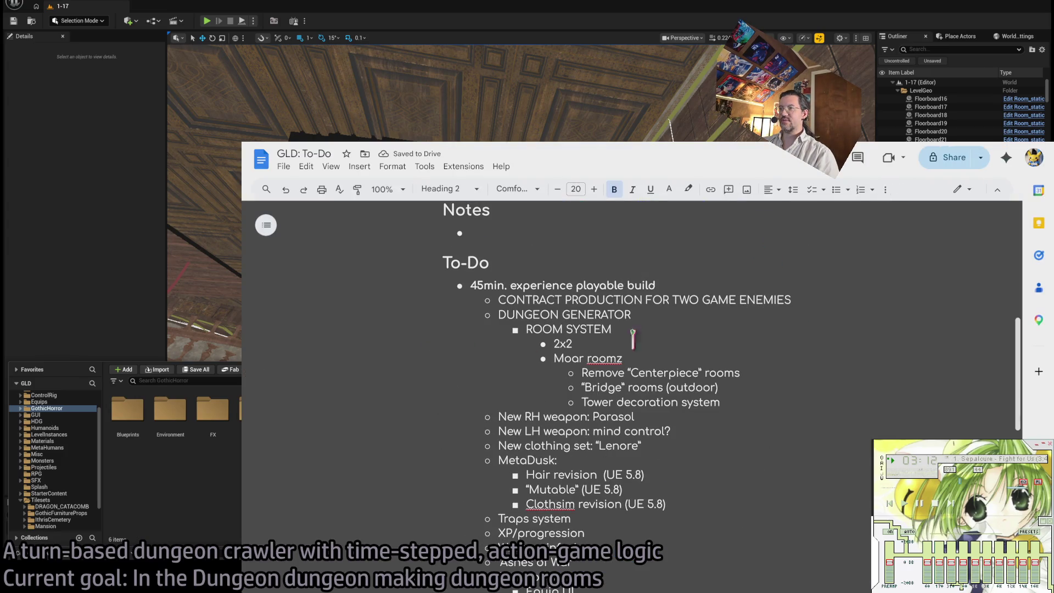
{"action": "left_click", "coordinate": [687, 315]}
{"action": "scroll", "coordinate": [745, 315], "scroll_direction": "down", "scroll_amount": 2}
{"action": "scroll", "coordinate": [664, 277], "scroll_direction": "up", "scroll_amount": 2}
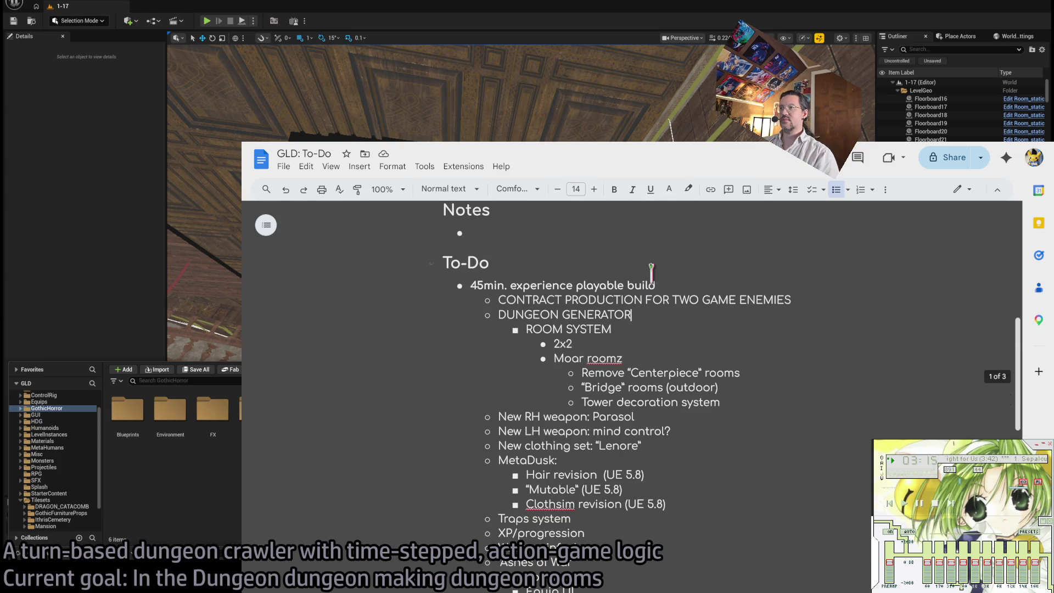
Delete the 2x2 item and its bullet line from the ROOM SYSTEM list.
{"action": "left_click", "coordinate": [641, 329]}
{"action": "key", "text": "Down"}
{"action": "double_click", "coordinate": [559, 344]}
{"action": "double_click", "coordinate": [599, 345]}
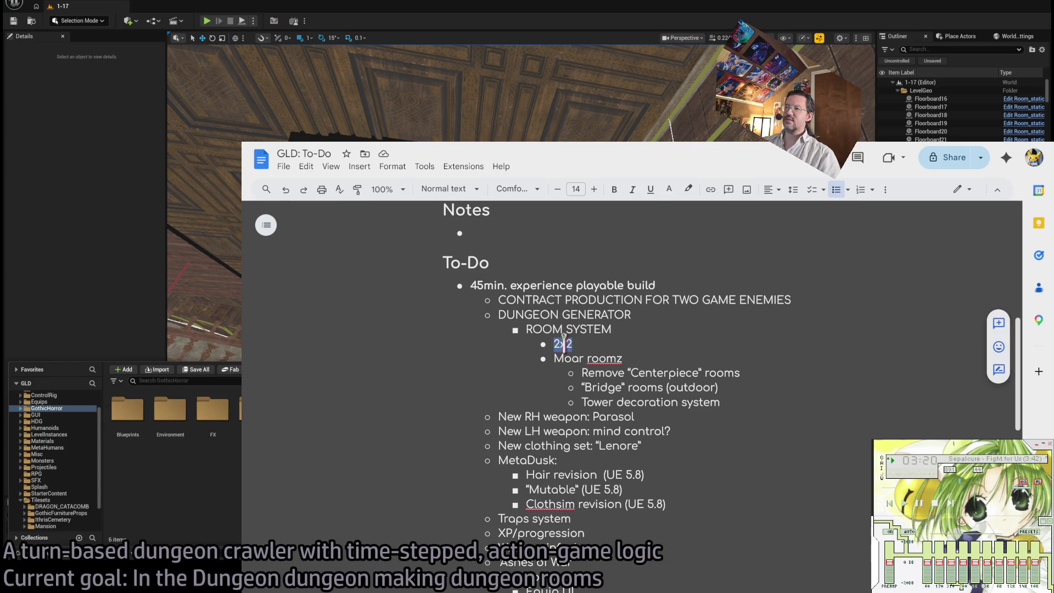
{"action": "key", "text": "BackSpace"}
{"action": "key", "text": "Delete"}
{"action": "left_click", "coordinate": [705, 344]}
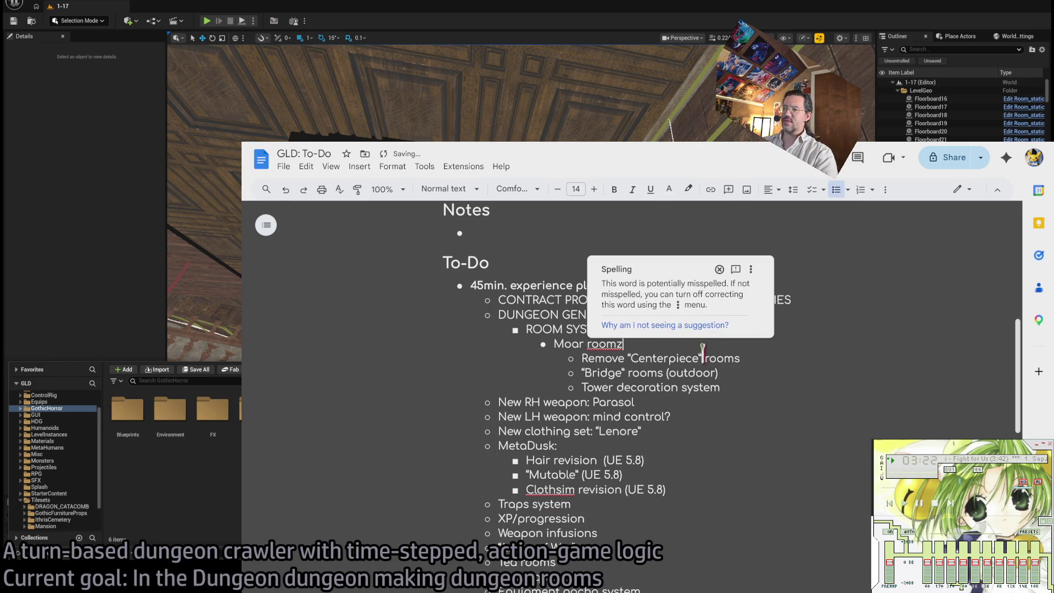
{"action": "left_click", "coordinate": [712, 387]}
Add an empty bullet after the "Bridge" rooms (outdoor) line, above New RH weapon: Parasol.
{"action": "double_click", "coordinate": [556, 345]}
{"action": "left_click", "coordinate": [648, 345]}
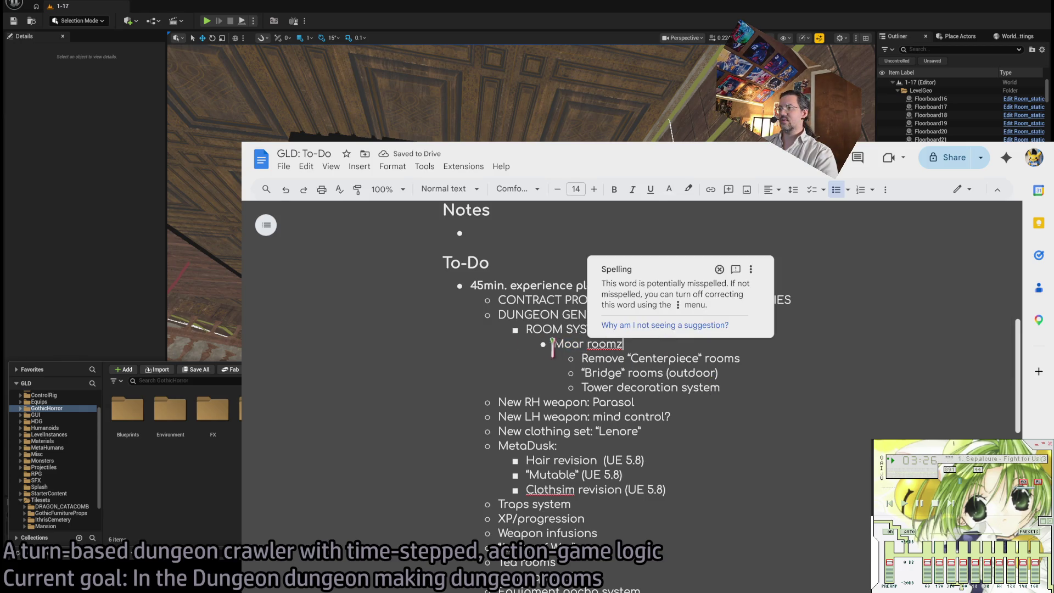
{"action": "left_click_drag", "start_coordinate": [583, 358], "coordinate": [705, 358]}
{"action": "key", "text": "End"}
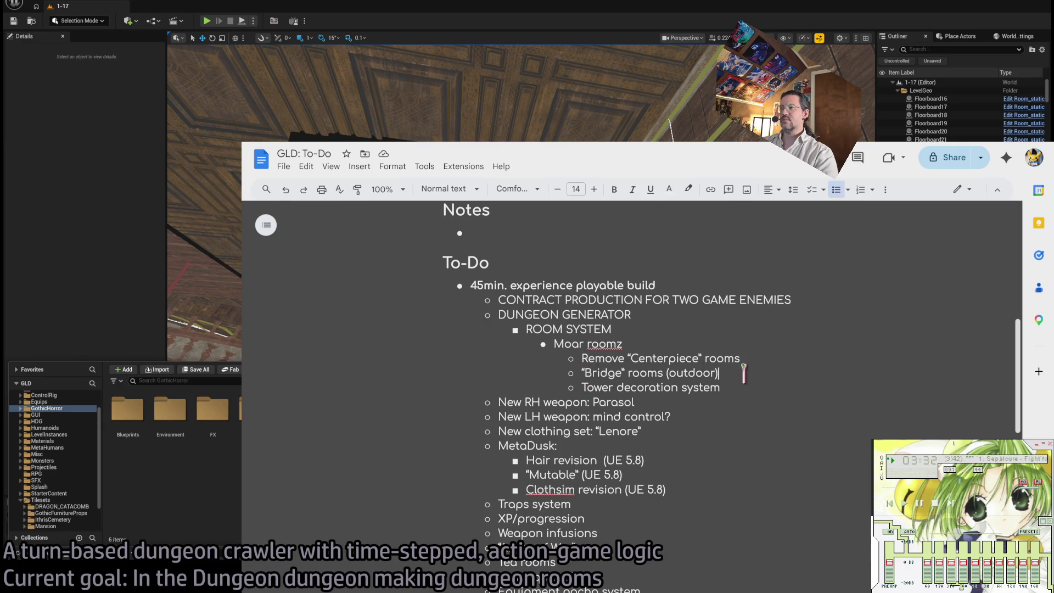
{"action": "triple_click", "coordinate": [725, 369]}
{"action": "left_click", "coordinate": [736, 370]}
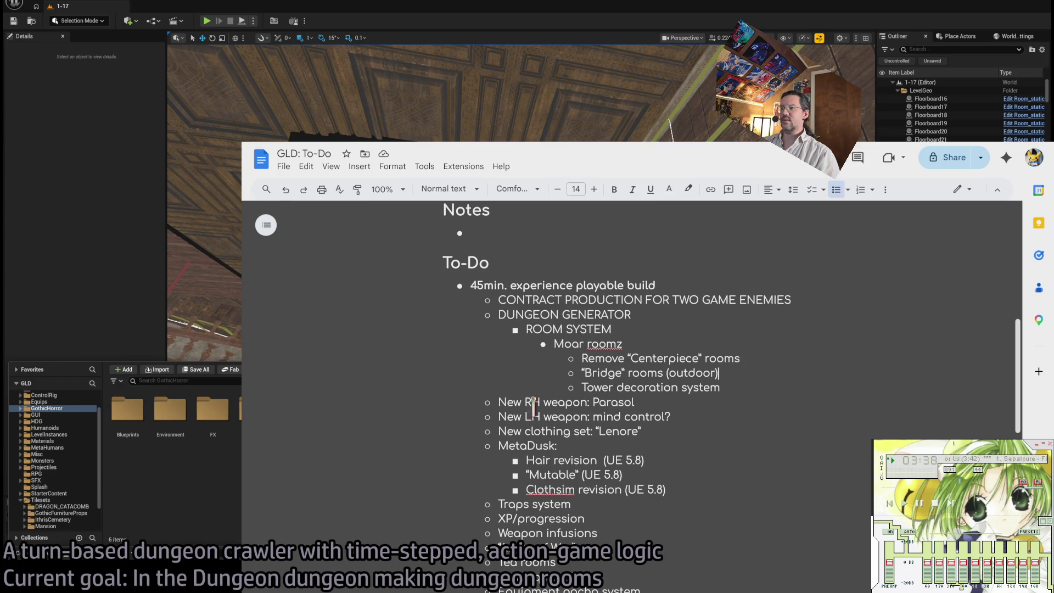
{"action": "key", "text": "Return"}
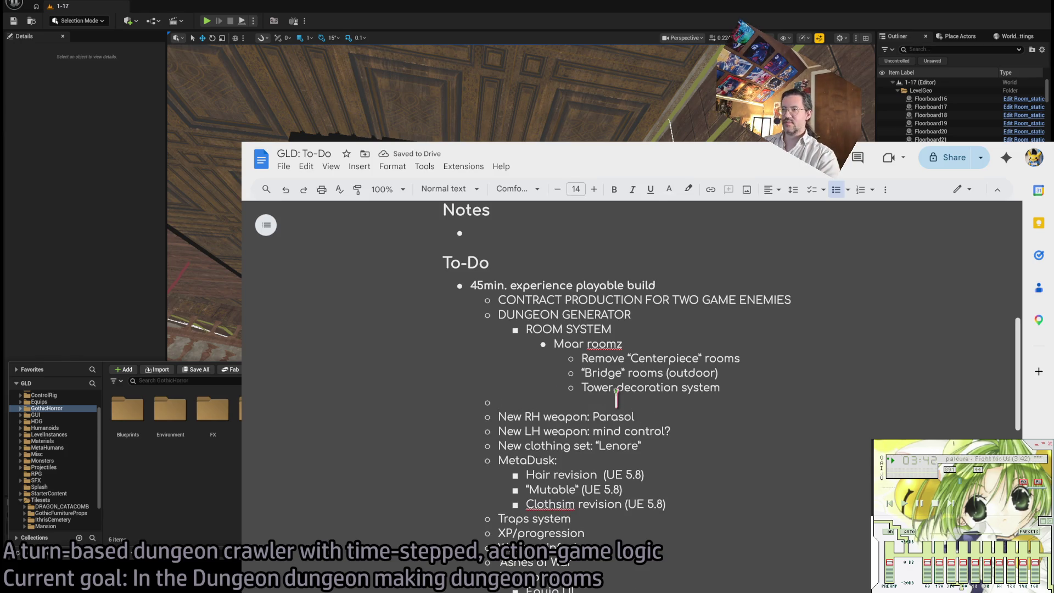
Type the 'Deep Sea' item above New RH weapon: Parasol and select 'mind control' in the LH weapon line.
{"action": "type", "text": "Deep Sea"}
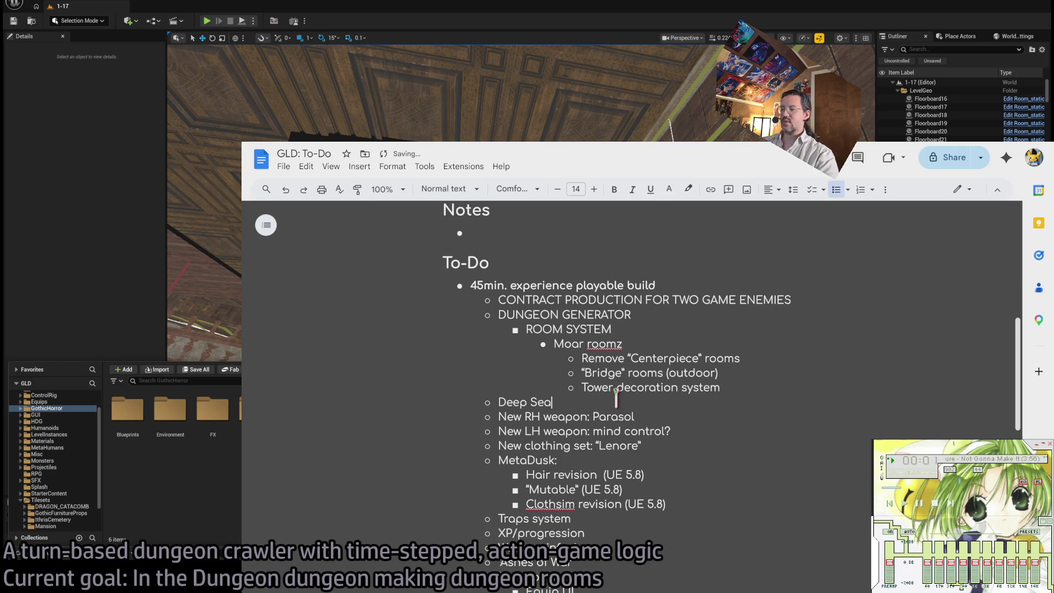
{"action": "scroll", "coordinate": [661, 423], "scroll_direction": "down", "scroll_amount": 4}
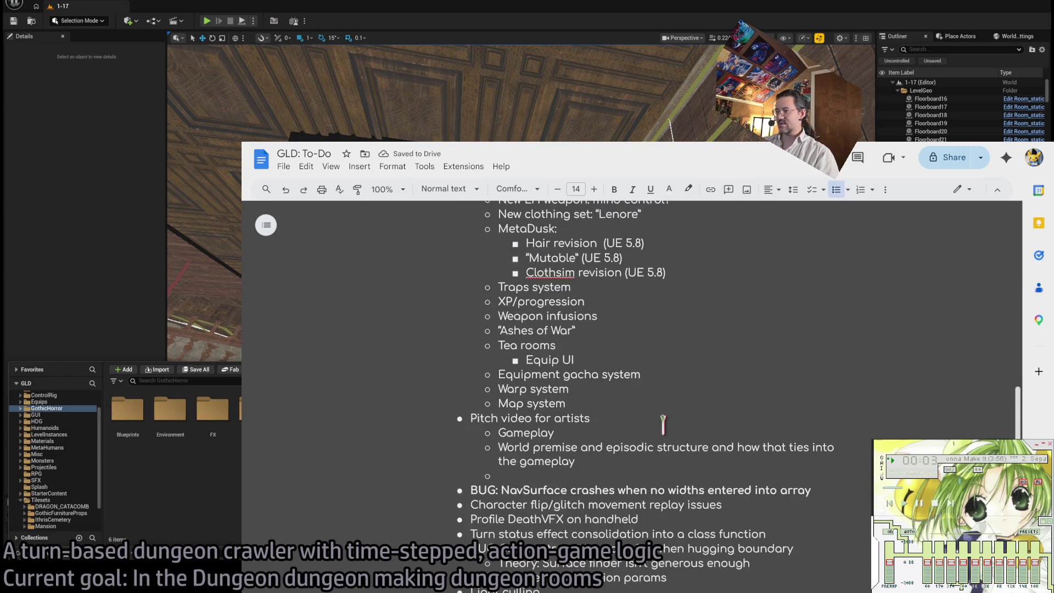
{"action": "scroll", "coordinate": [660, 423], "scroll_direction": "up", "scroll_amount": 3}
{"action": "scroll", "coordinate": [663, 417], "scroll_direction": "down", "scroll_amount": 2}
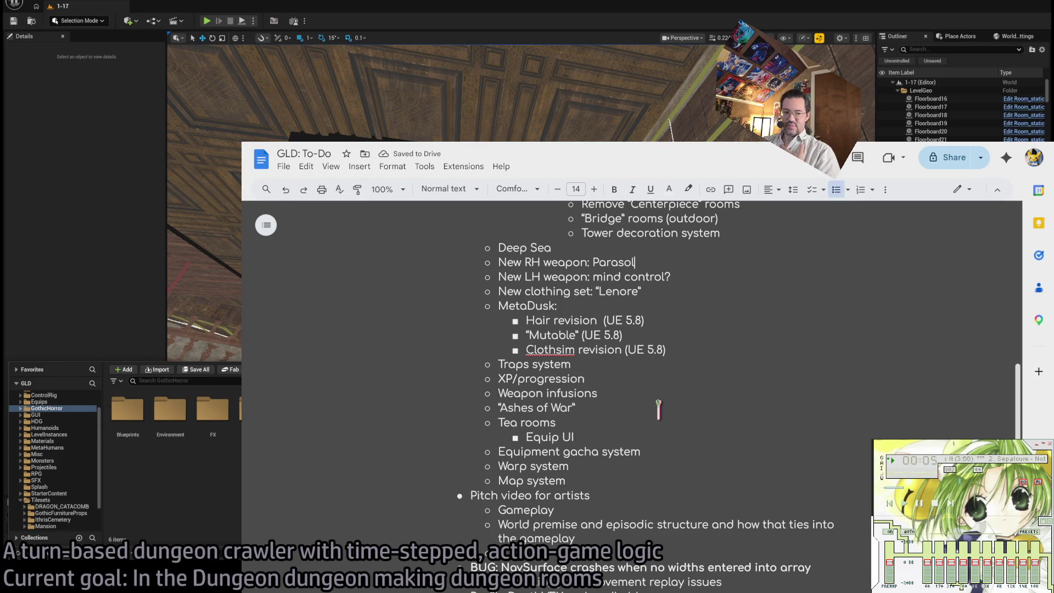
{"action": "scroll", "coordinate": [658, 409], "scroll_direction": "up", "scroll_amount": 1}
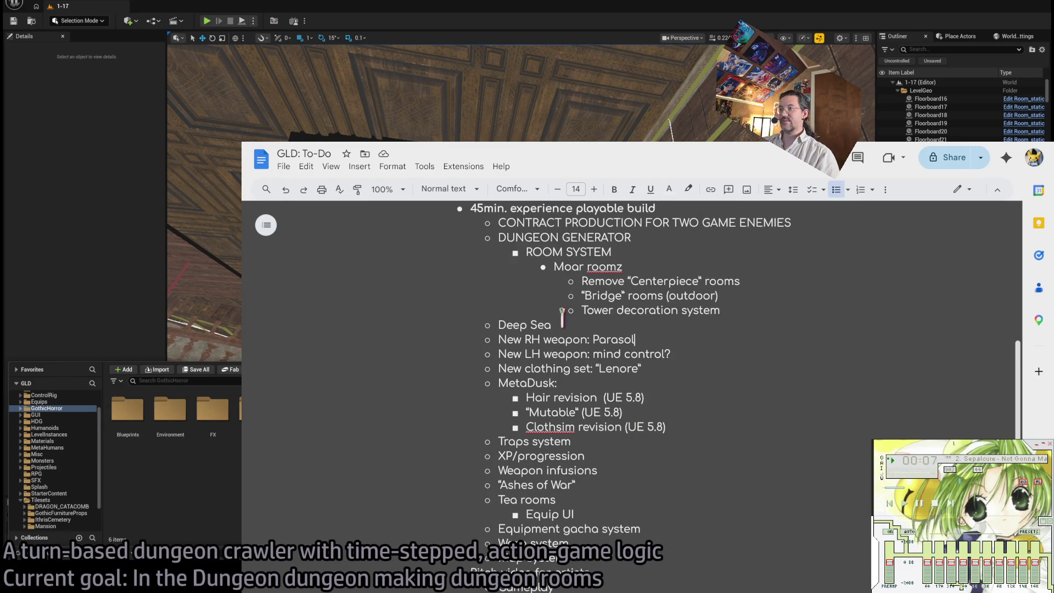
{"action": "mouse_move", "coordinate": [507, 338]}
{"action": "left_mouse_down"}
{"action": "mouse_move", "coordinate": [634, 340]}
{"action": "mouse_move", "coordinate": [527, 354]}
{"action": "mouse_move", "coordinate": [653, 351]}
{"action": "left_mouse_up"}
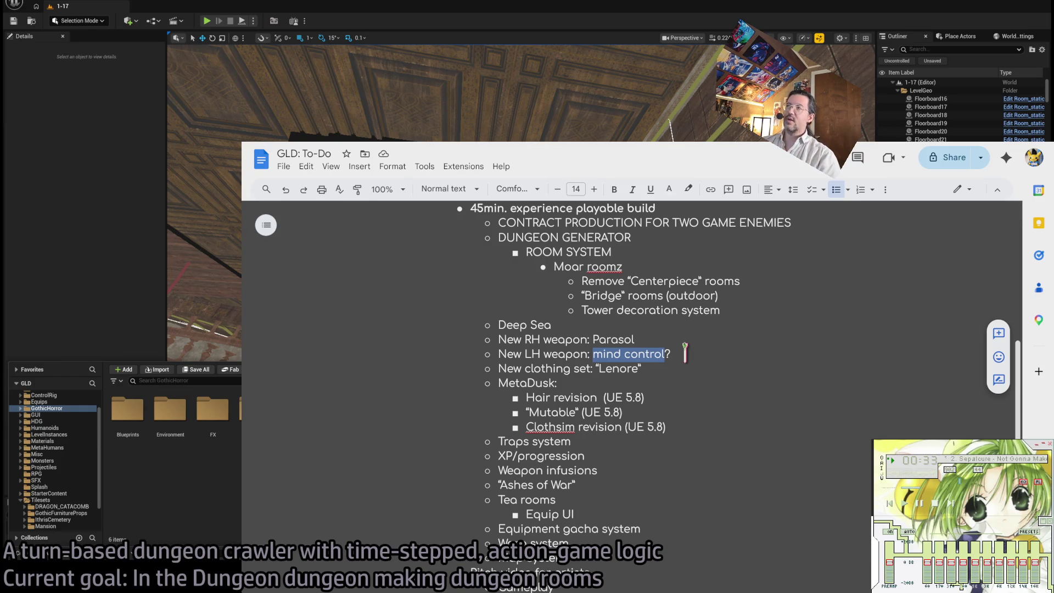
Check the Unreal Editor, return to the To-Do doc, and open a new browser tab.
{"action": "key", "text": "alt+Tab"}
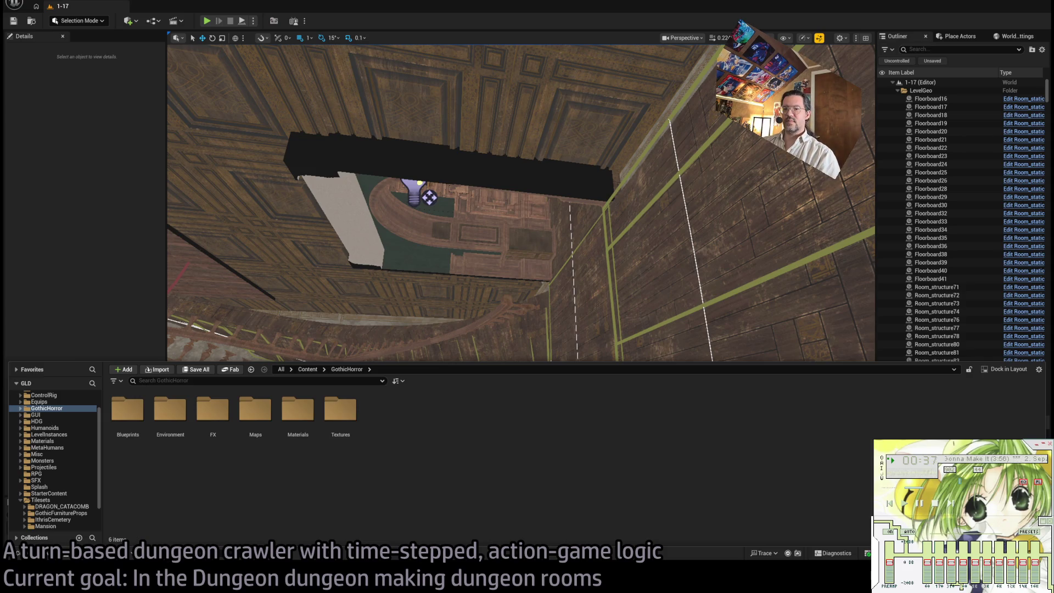
{"action": "key", "text": "alt+Tab"}
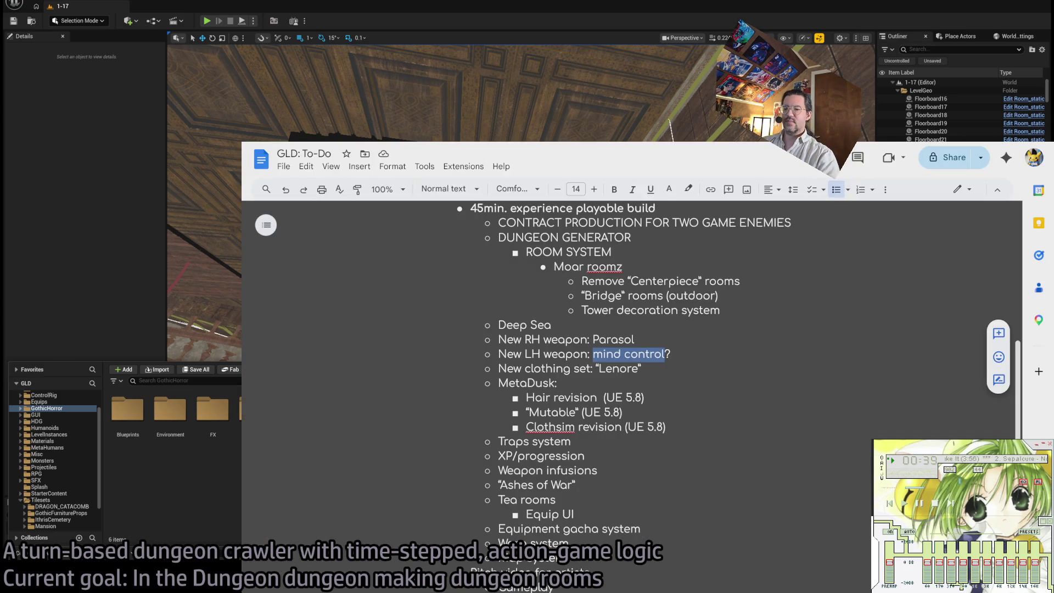
{"action": "key", "text": "ctrl+t"}
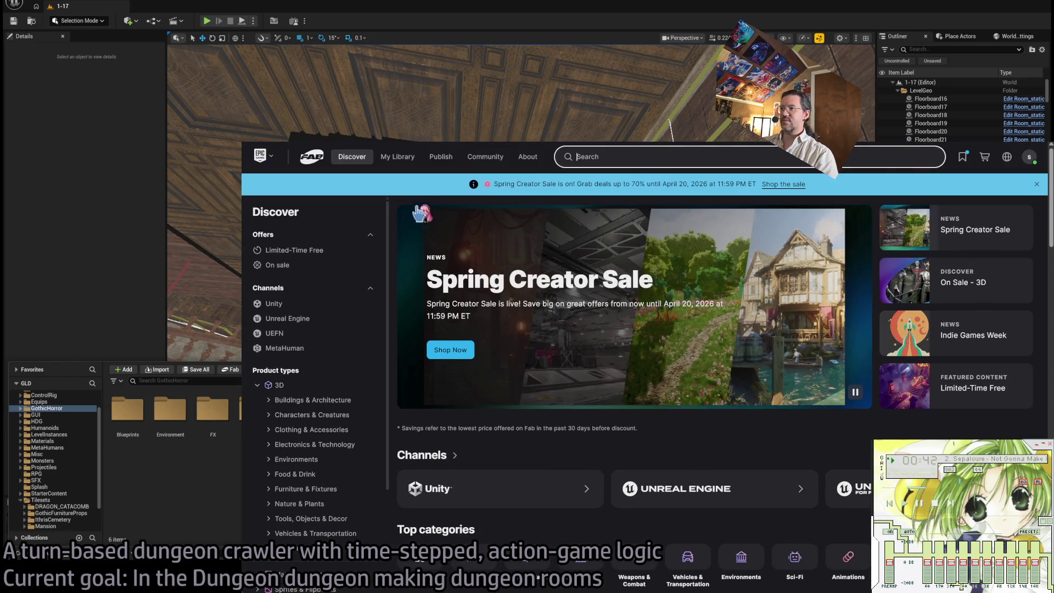
Search Fab for 'spell book' and open the Magic Book listing.
{"action": "left_click", "coordinate": [631, 157]}
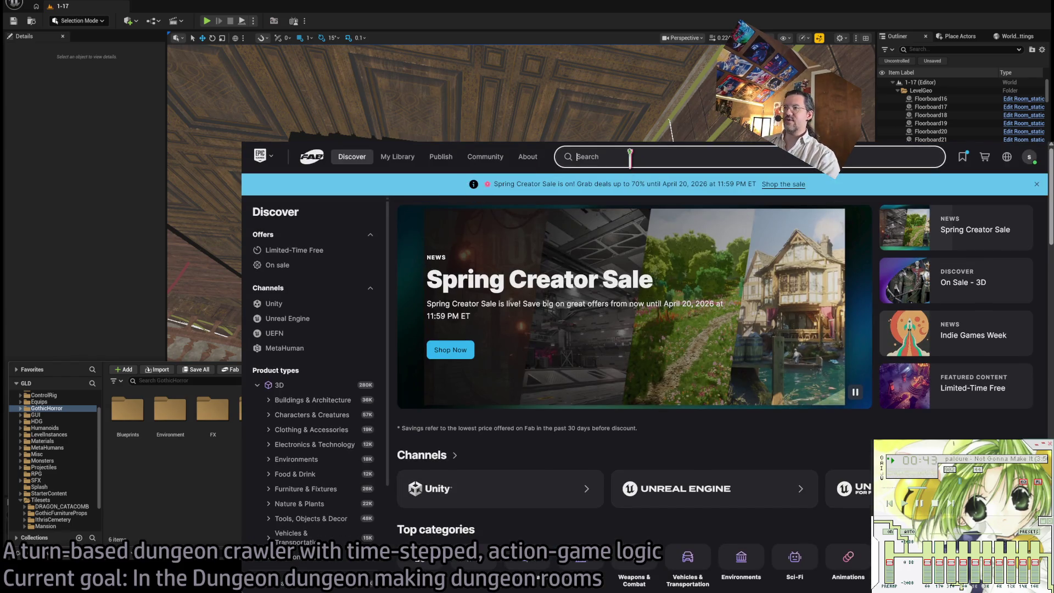
{"action": "type", "text": "spell boo"}
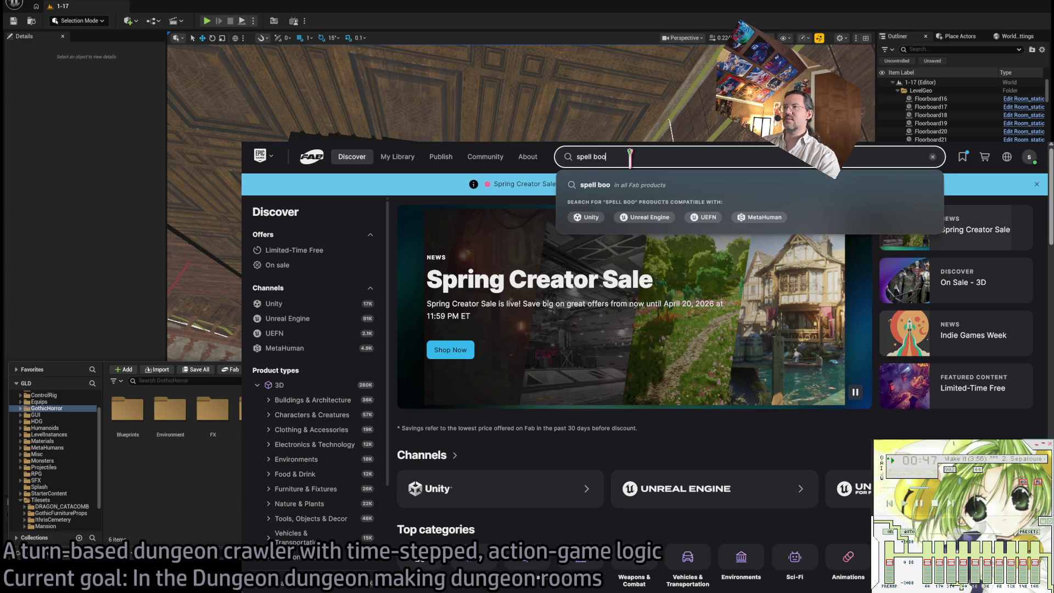
{"action": "type", "text": "k"}
{"action": "key", "text": "Return"}
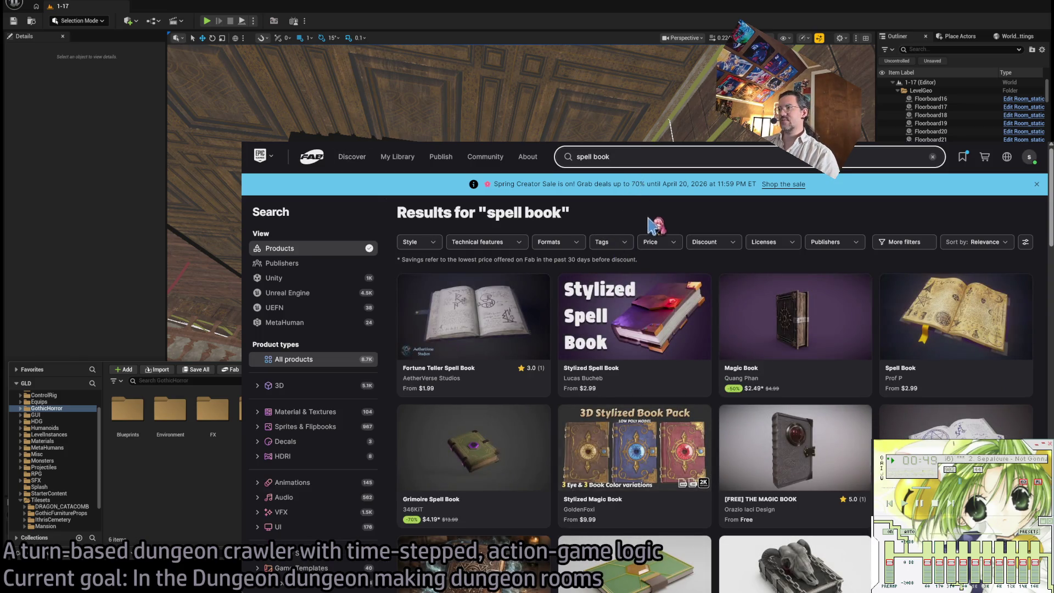
{"action": "left_click", "coordinate": [785, 301]}
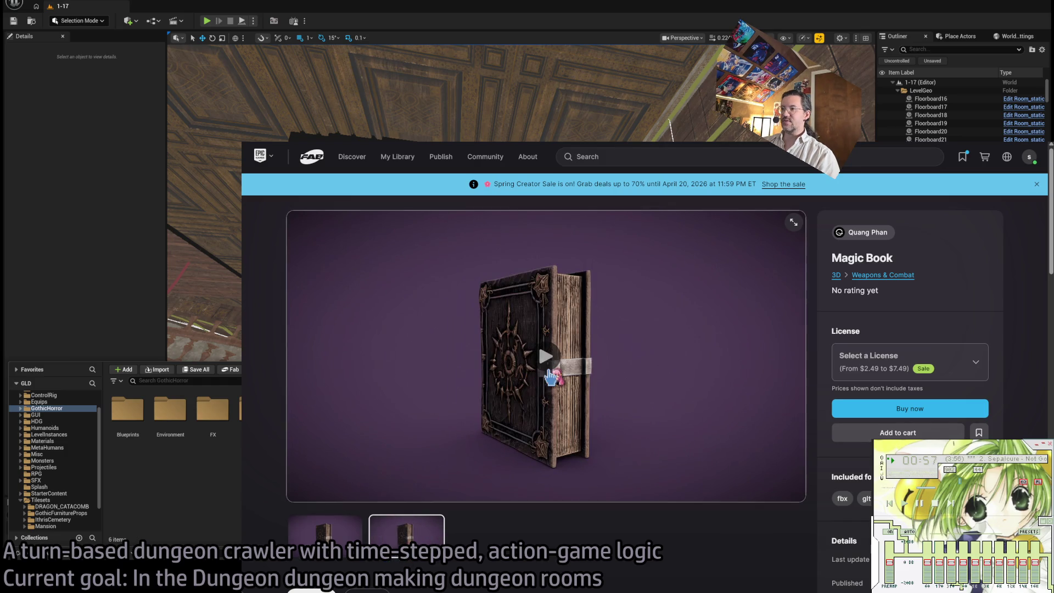
Load and orbit the Magic Book's 3D preview, then open Fortune Teller Spell Book from the results.
{"action": "left_click", "coordinate": [556, 357]}
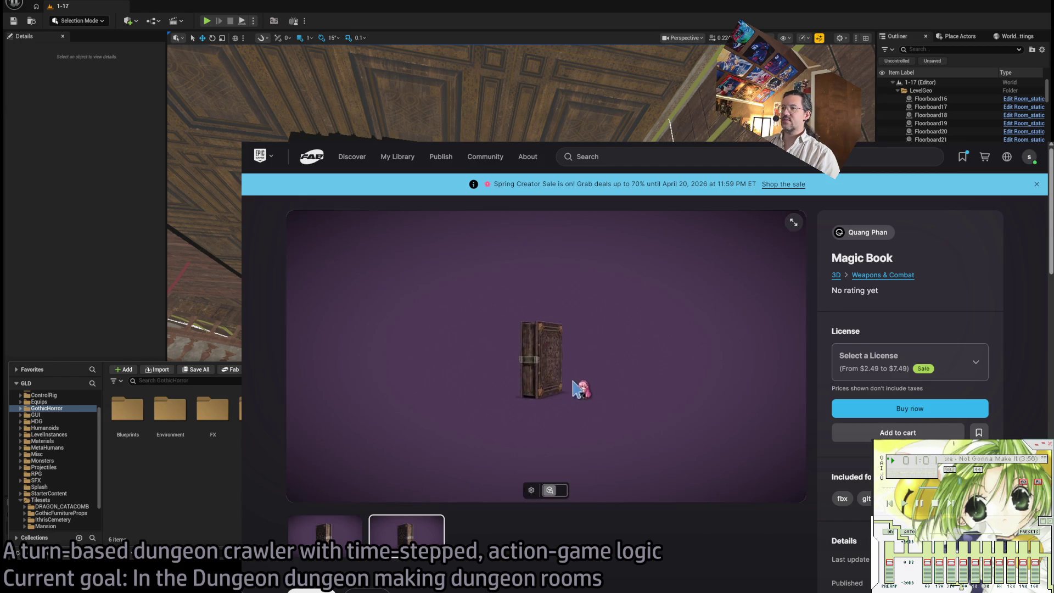
{"action": "mouse_move", "coordinate": [571, 392]}
{"action": "left_mouse_down"}
{"action": "mouse_move", "coordinate": [595, 431]}
{"action": "mouse_move", "coordinate": [588, 400]}
{"action": "mouse_move", "coordinate": [631, 390]}
{"action": "mouse_move", "coordinate": [570, 354]}
{"action": "mouse_move", "coordinate": [584, 396]}
{"action": "mouse_move", "coordinate": [565, 357]}
{"action": "mouse_move", "coordinate": [619, 367]}
{"action": "mouse_move", "coordinate": [655, 345]}
{"action": "mouse_move", "coordinate": [635, 357]}
{"action": "left_mouse_up"}
{"action": "scroll", "coordinate": [569, 357], "scroll_direction": "up", "scroll_amount": 2}
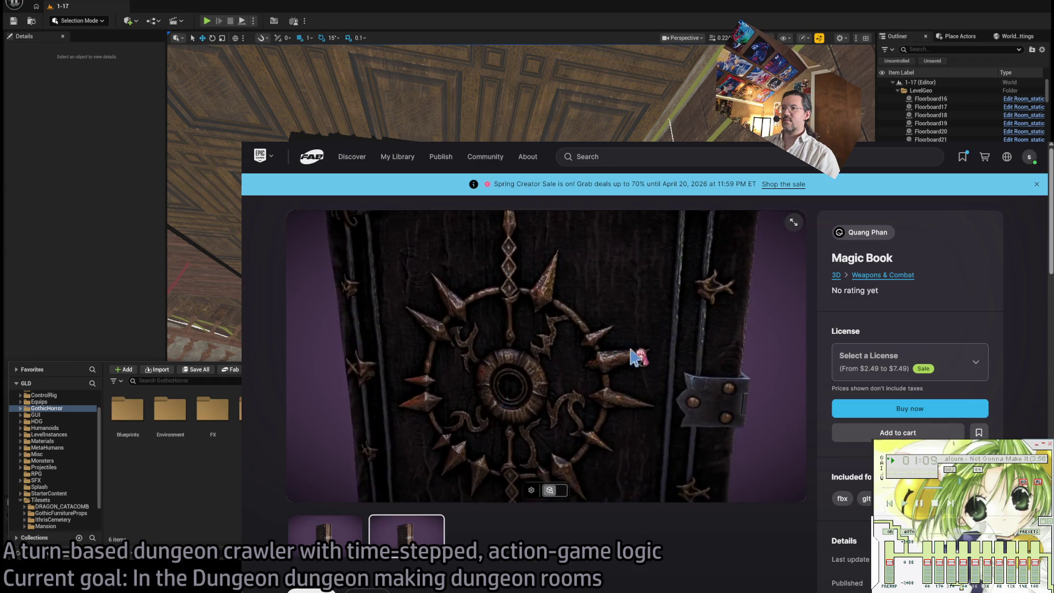
{"action": "key", "text": "alt+Left"}
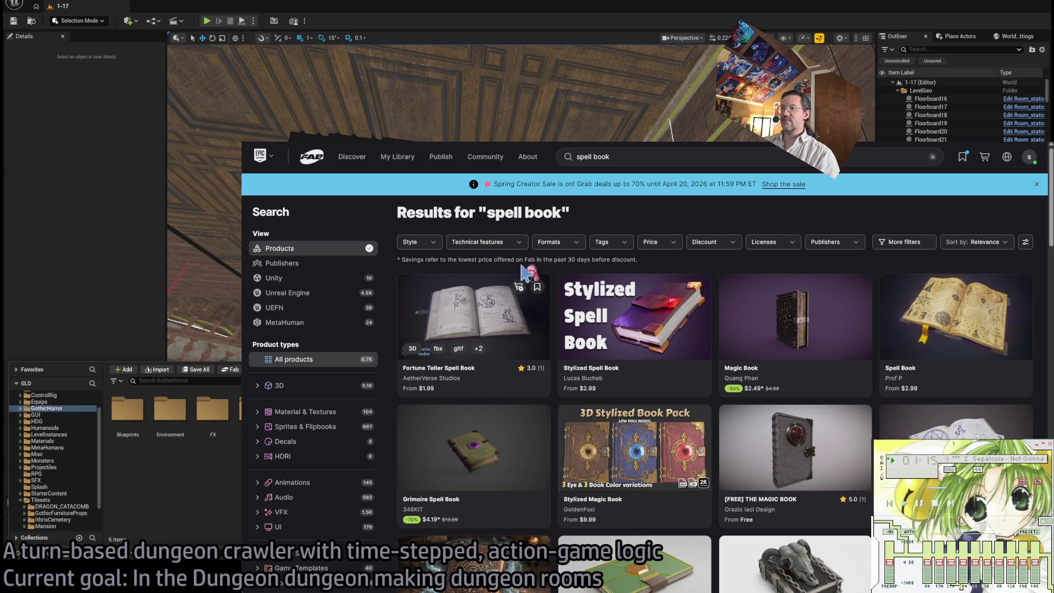
{"action": "left_click", "coordinate": [474, 319]}
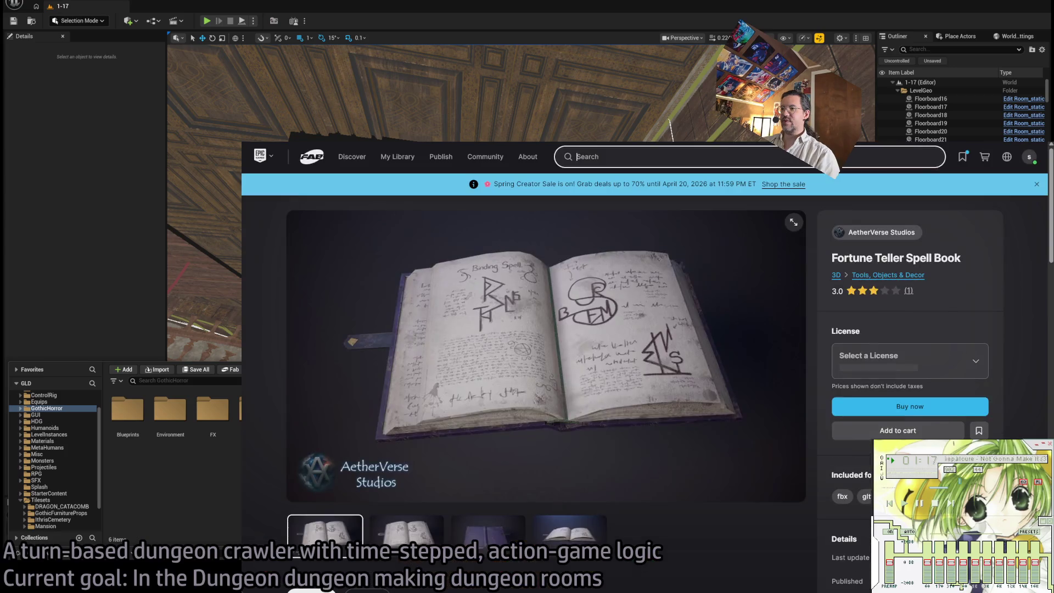
{"action": "left_click", "coordinate": [489, 530]}
{"action": "left_click", "coordinate": [604, 511]}
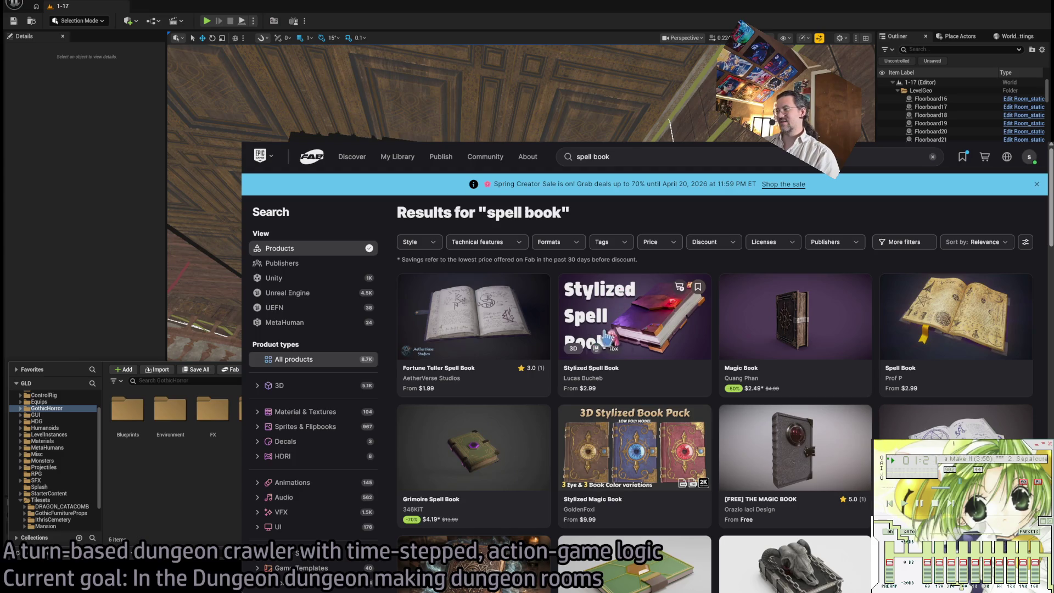
{"action": "scroll", "coordinate": [778, 349], "scroll_direction": "down", "scroll_amount": 2}
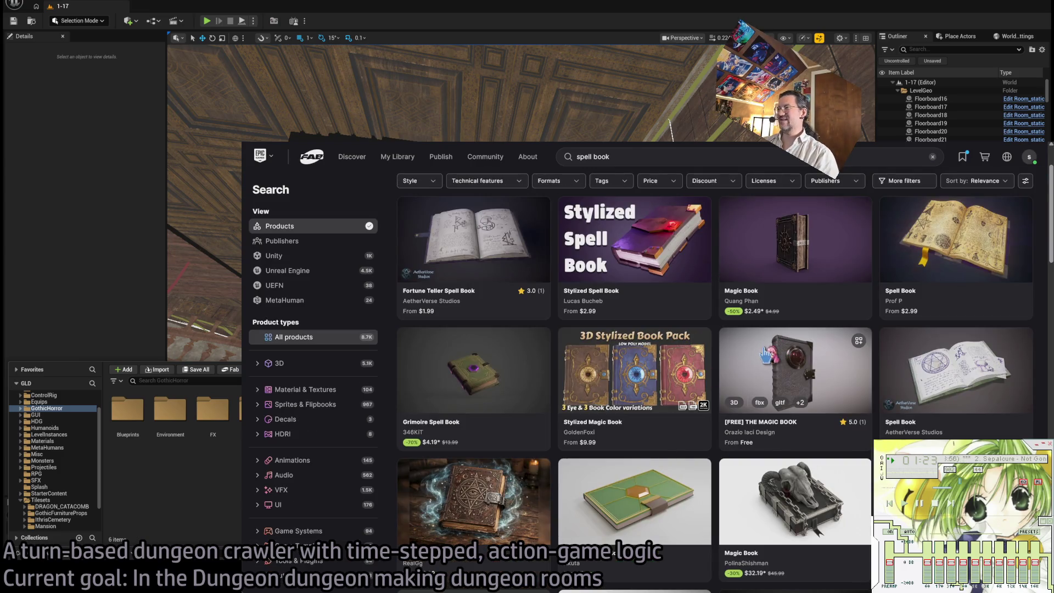
{"action": "scroll", "coordinate": [472, 313], "scroll_direction": "down", "scroll_amount": 2}
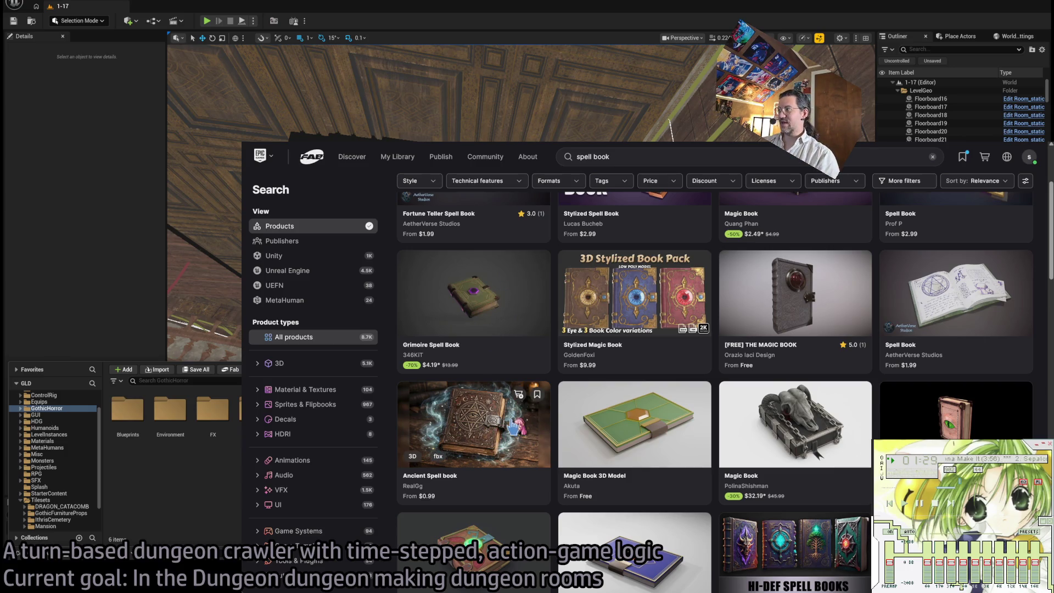
{"action": "scroll", "coordinate": [514, 426], "scroll_direction": "down", "scroll_amount": 3}
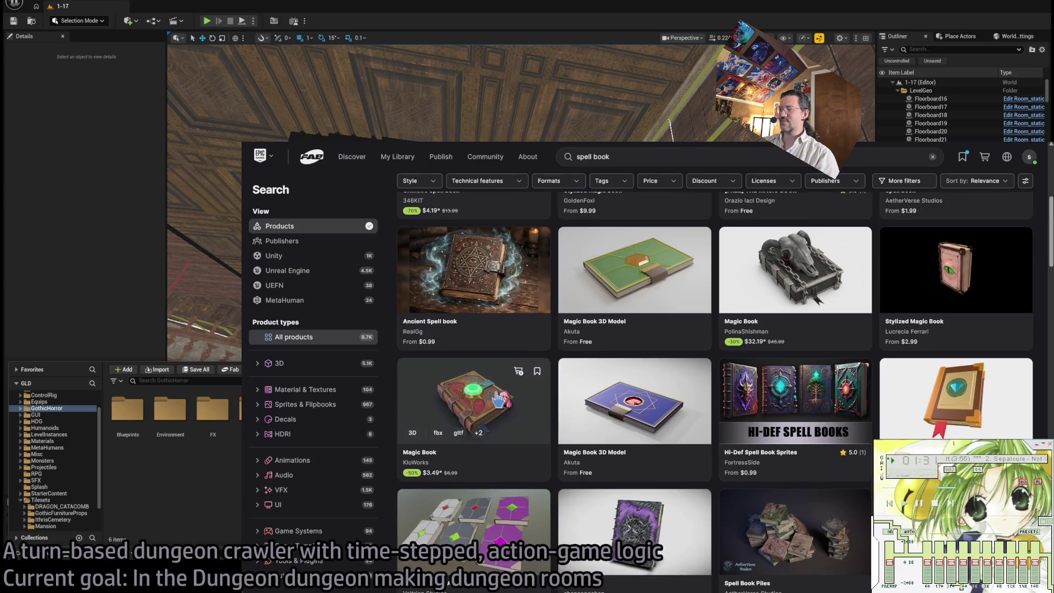
{"action": "scroll", "coordinate": [498, 399], "scroll_direction": "down", "scroll_amount": 3}
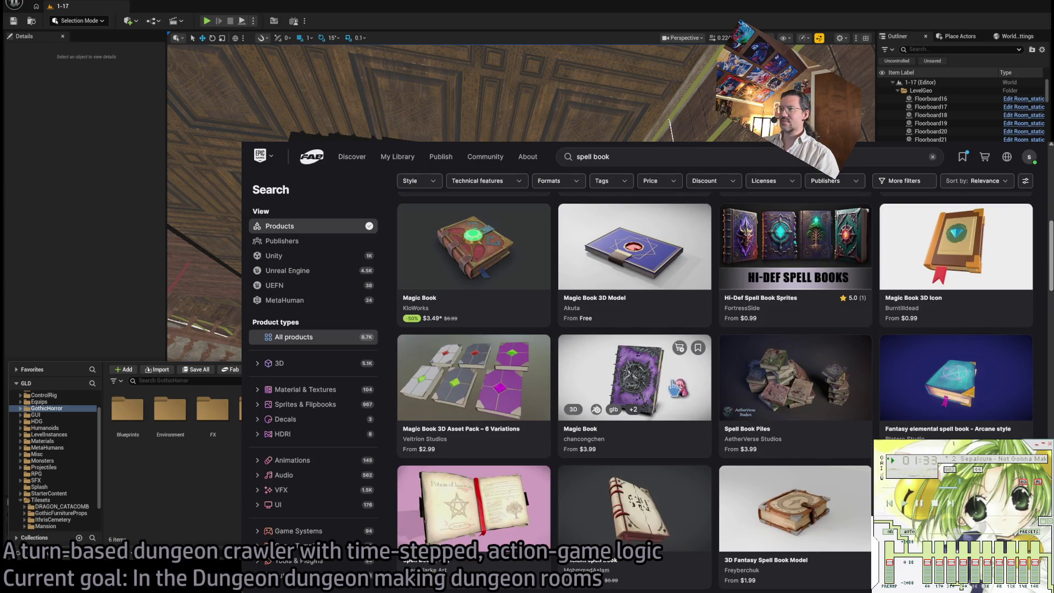
{"action": "left_click", "coordinate": [608, 408]}
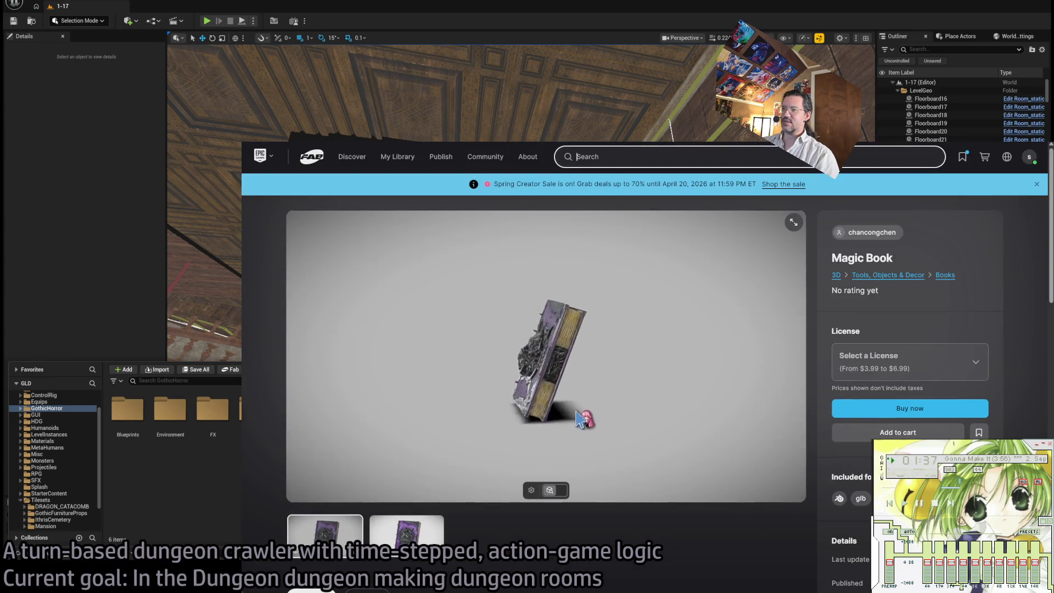
{"action": "scroll", "coordinate": [548, 396], "scroll_direction": "up", "scroll_amount": 5}
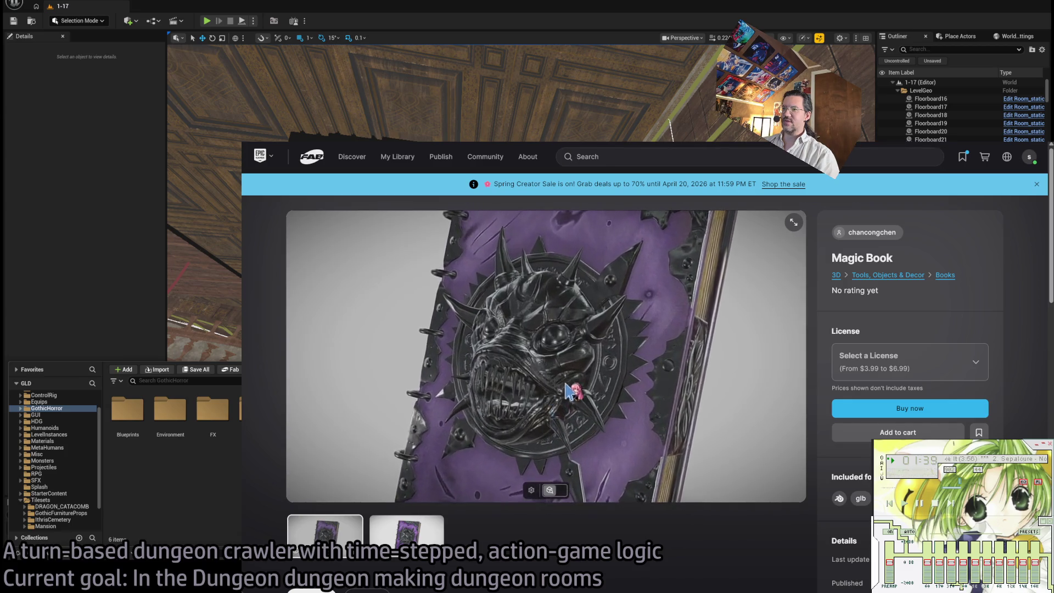
{"action": "left_click_drag", "start_coordinate": [632, 378], "coordinate": [661, 394]}
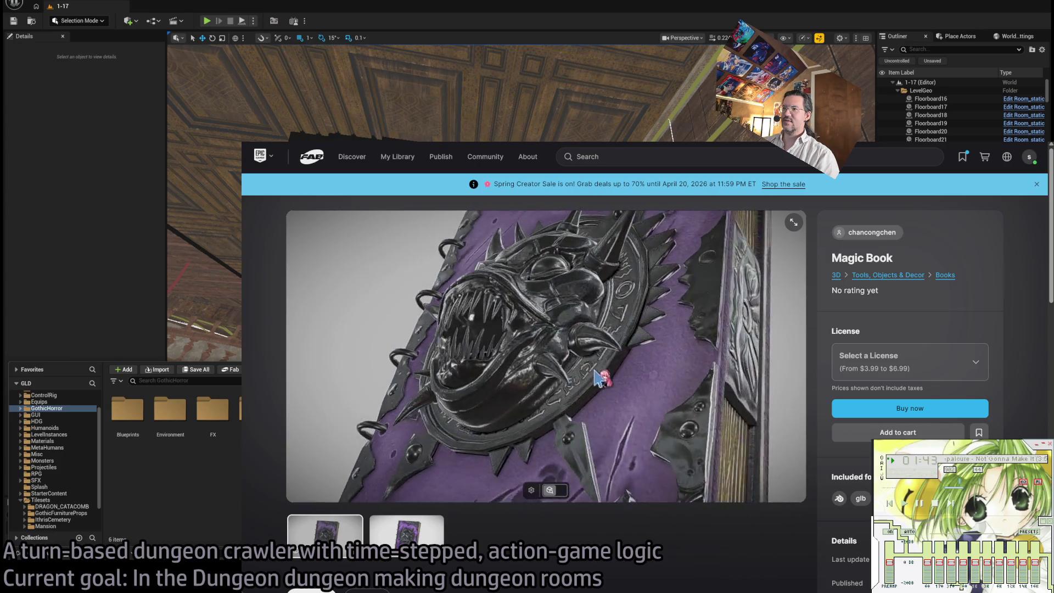
{"action": "key", "text": "alt+Left"}
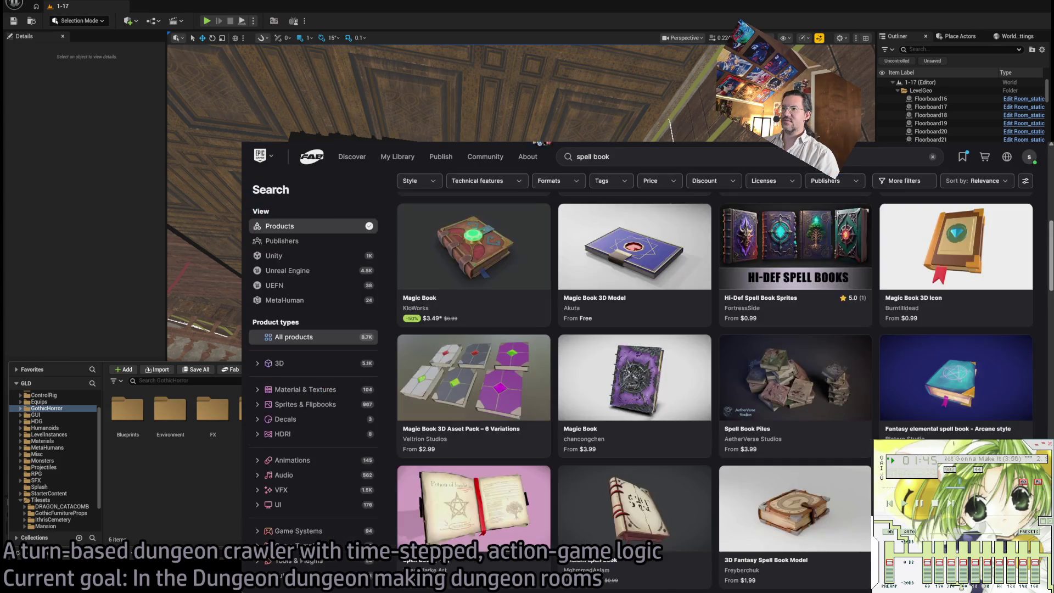
{"action": "scroll", "coordinate": [511, 398], "scroll_direction": "down", "scroll_amount": 4}
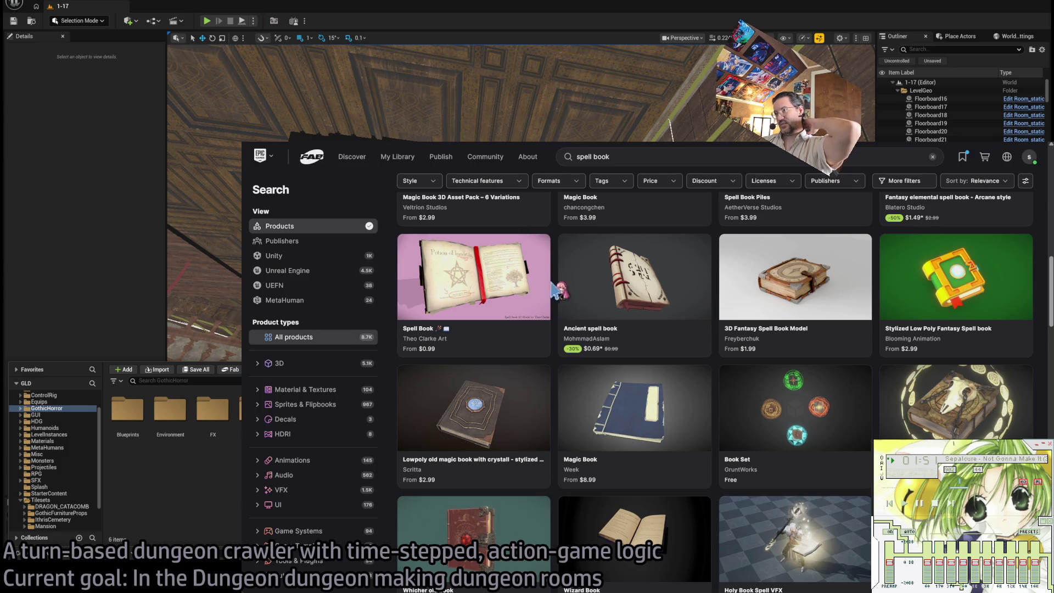
{"action": "left_click", "coordinate": [518, 341]}
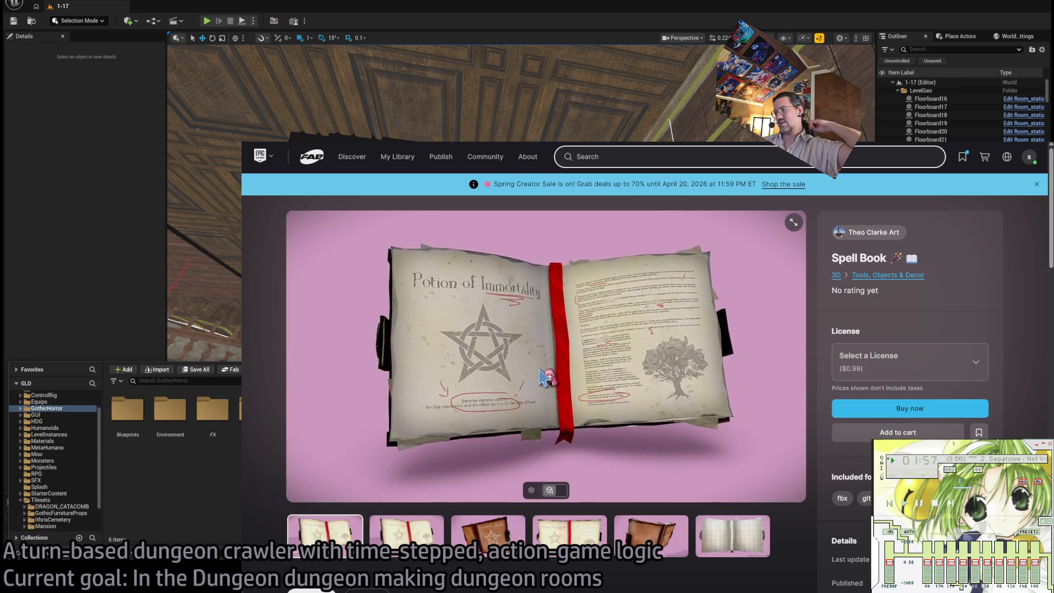
{"action": "mouse_move", "coordinate": [544, 378]}
{"action": "left_mouse_down"}
{"action": "mouse_move", "coordinate": [624, 419]}
{"action": "mouse_move", "coordinate": [659, 398]}
{"action": "left_mouse_up"}
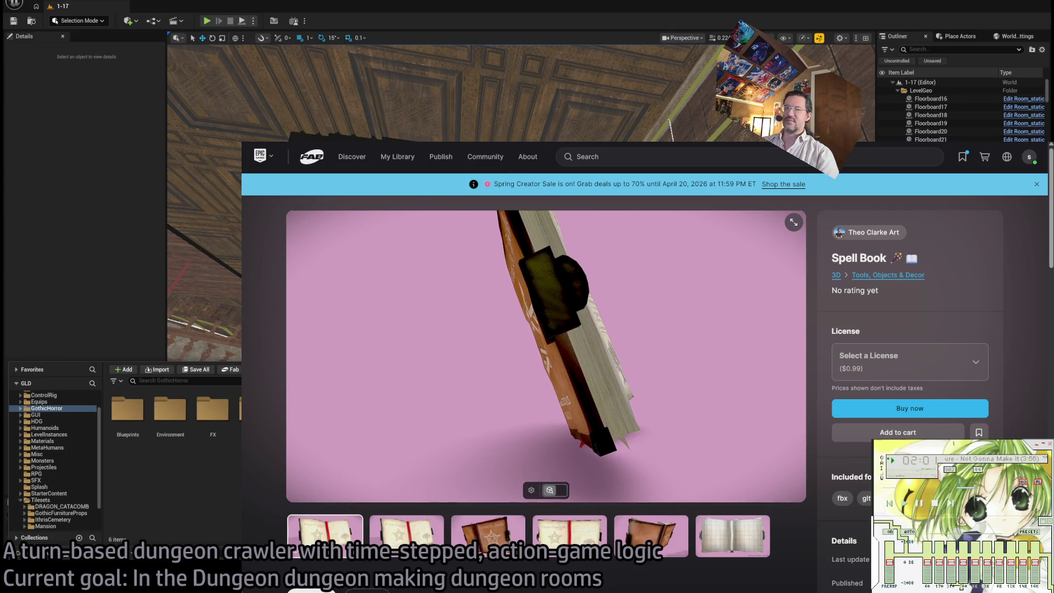
{"action": "key", "text": "alt+Left"}
{"action": "scroll", "coordinate": [548, 362], "scroll_direction": "down", "scroll_amount": 3}
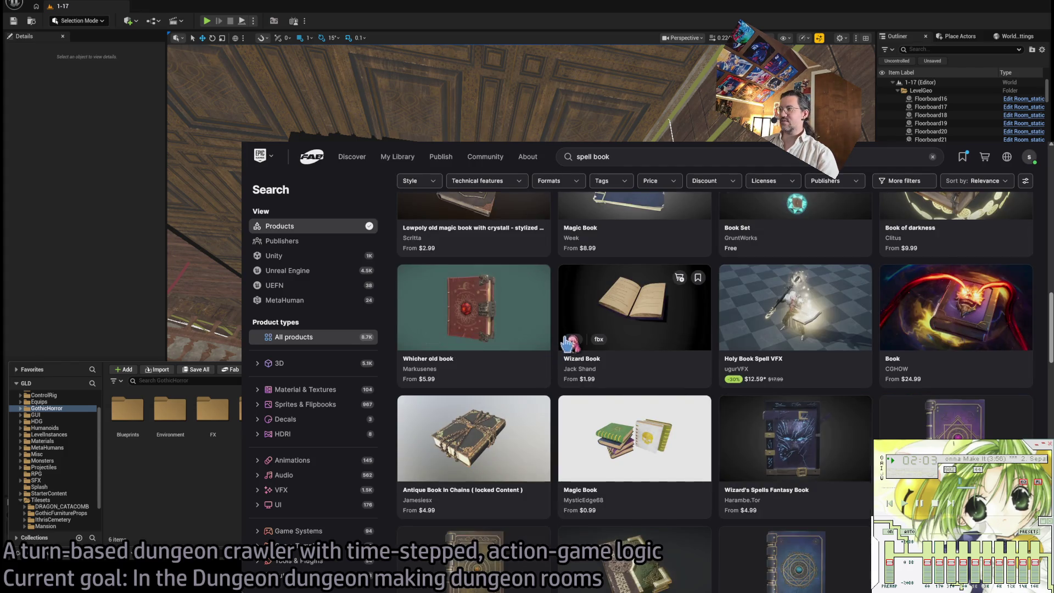
Open the CGHOW Book VFX listing and view its second and fourth gallery images.
{"action": "scroll", "coordinate": [556, 324], "scroll_direction": "down", "scroll_amount": 5}
{"action": "scroll", "coordinate": [555, 324], "scroll_direction": "up", "scroll_amount": 5}
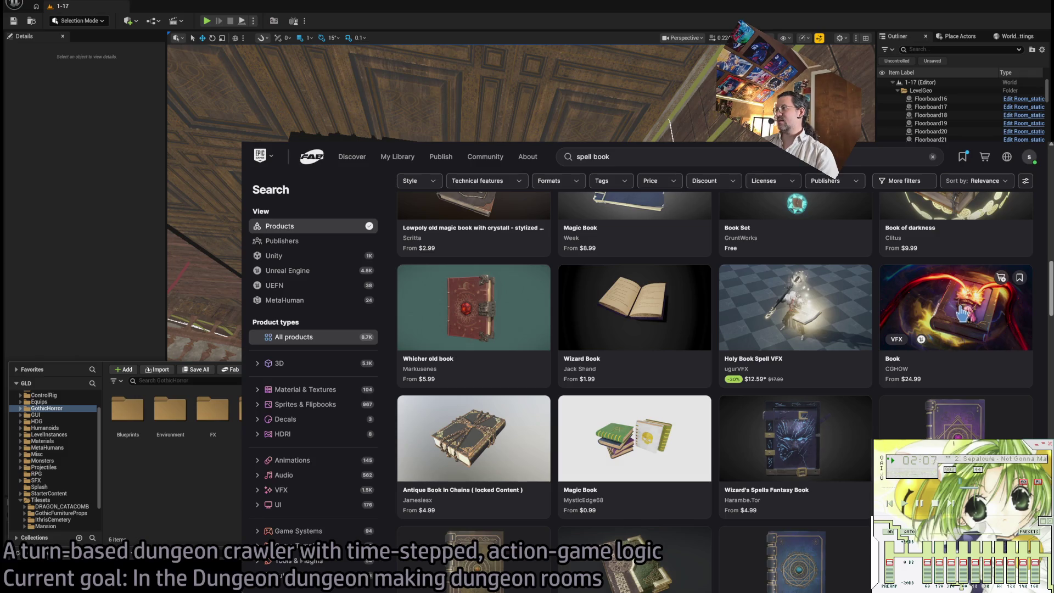
{"action": "left_click", "coordinate": [956, 307]}
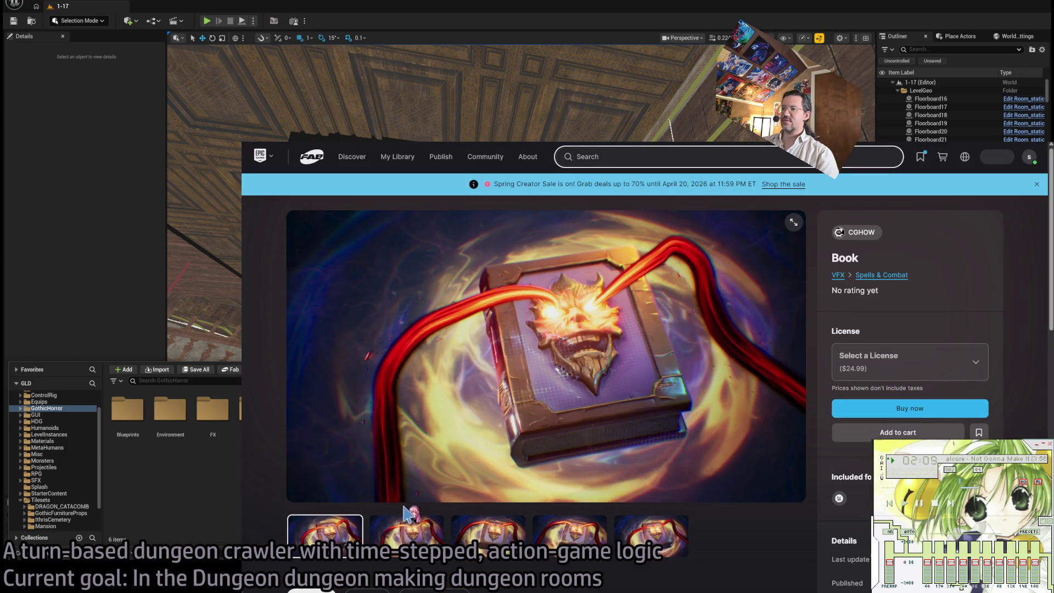
{"action": "left_click", "coordinate": [407, 534]}
{"action": "left_click", "coordinate": [595, 523]}
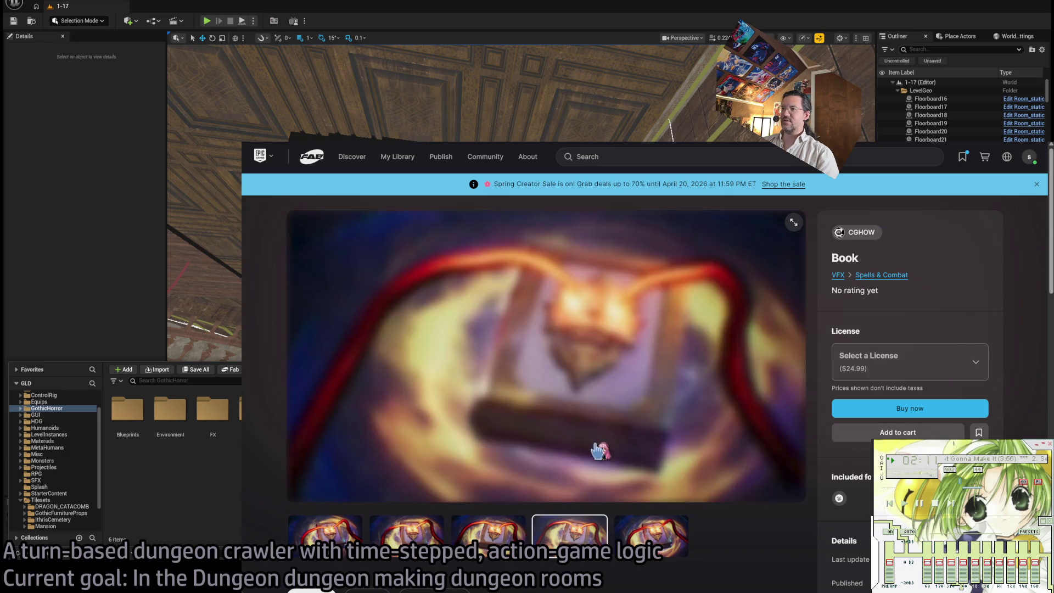
Go to the CGHOW publisher page and scroll through its 175 VFX products.
{"action": "left_click", "coordinate": [857, 233]}
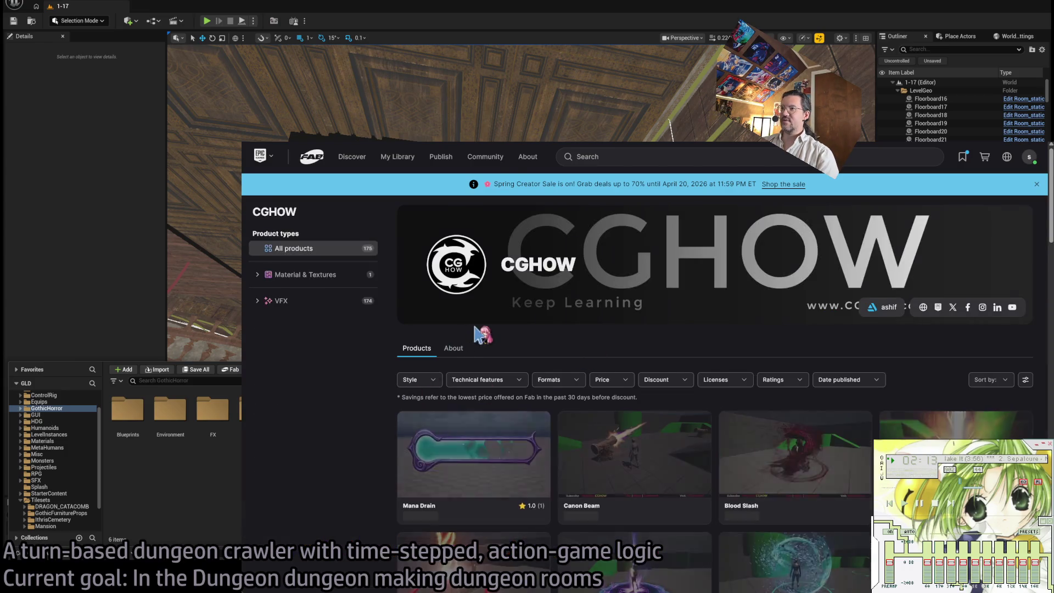
{"action": "scroll", "coordinate": [470, 352], "scroll_direction": "down", "scroll_amount": 15}
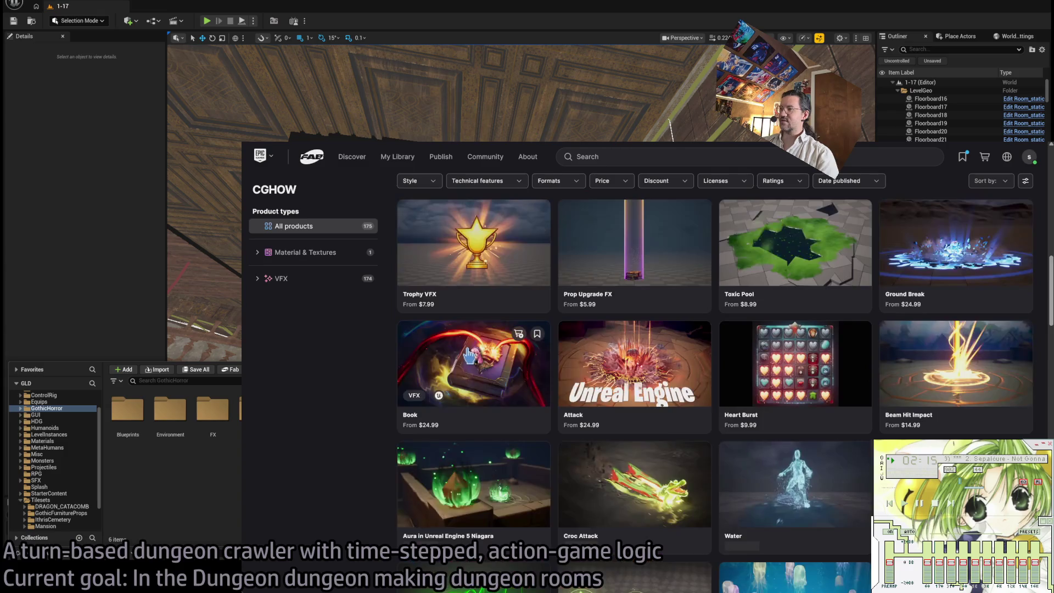
{"action": "scroll", "coordinate": [472, 351], "scroll_direction": "down", "scroll_amount": 15}
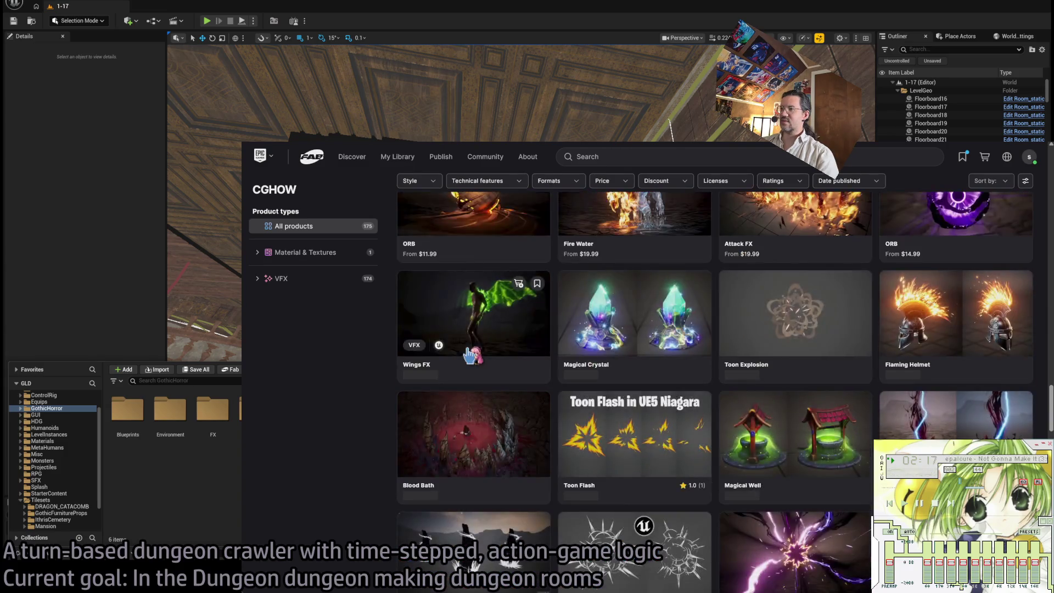
{"action": "scroll", "coordinate": [487, 346], "scroll_direction": "down", "scroll_amount": 20}
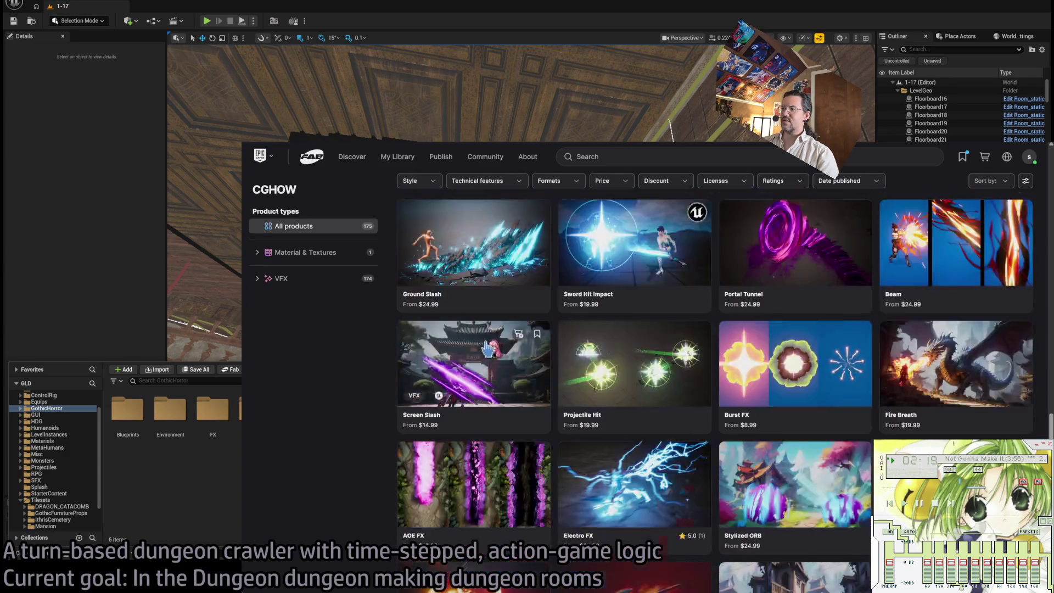
{"action": "scroll", "coordinate": [488, 336], "scroll_direction": "down", "scroll_amount": 2}
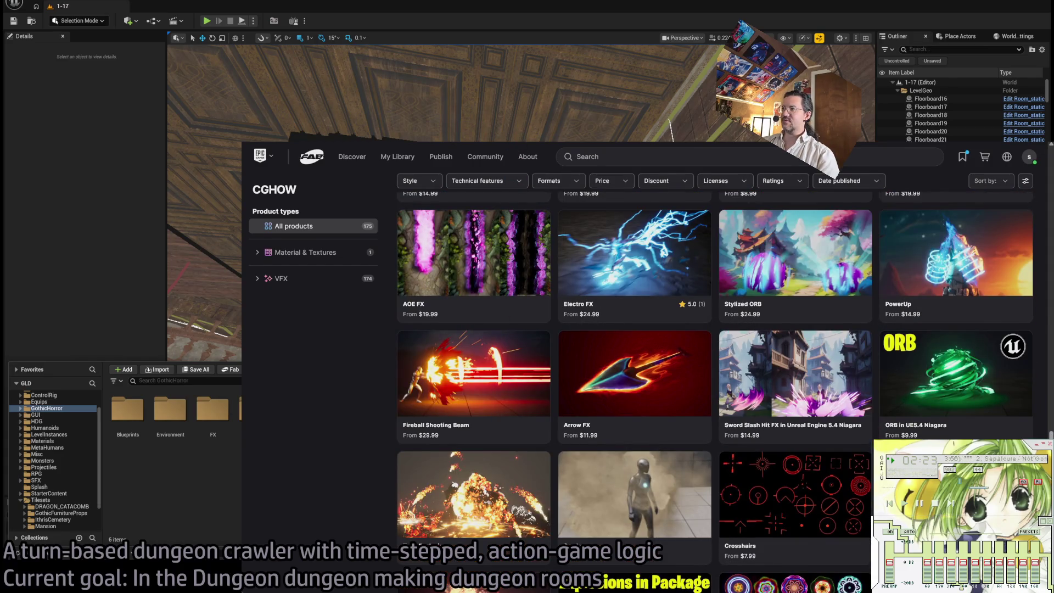
Return to the 'spell book' search results and scroll through them.
{"action": "key", "text": "alt+Left"}
{"action": "scroll", "coordinate": [714, 357], "scroll_direction": "down", "scroll_amount": 3}
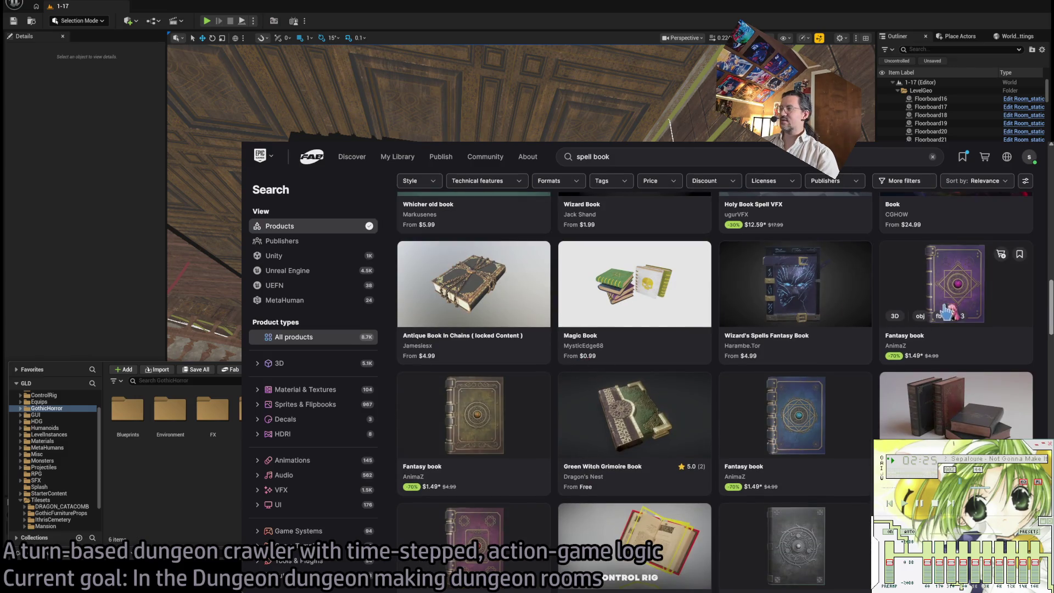
{"action": "scroll", "coordinate": [394, 308], "scroll_direction": "down", "scroll_amount": 4}
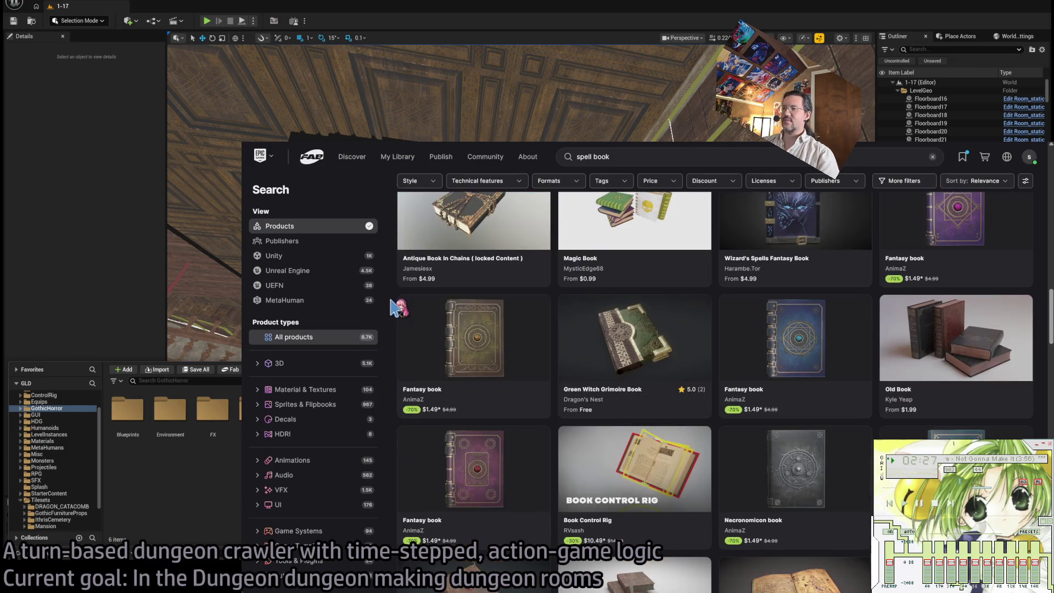
{"action": "scroll", "coordinate": [395, 308], "scroll_direction": "up", "scroll_amount": 3}
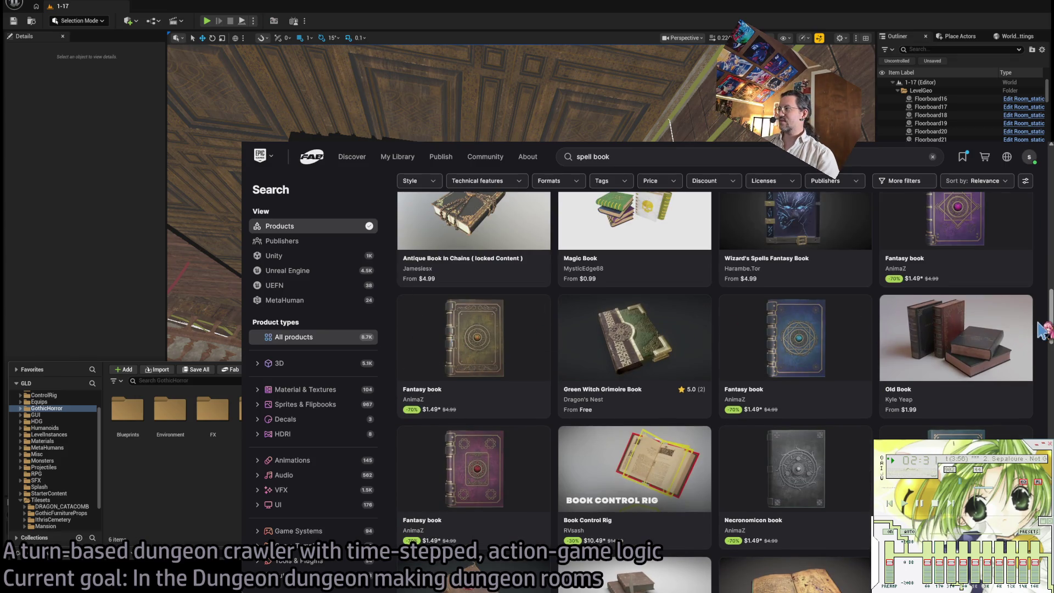
{"action": "scroll", "coordinate": [1042, 331], "scroll_direction": "down", "scroll_amount": 3}
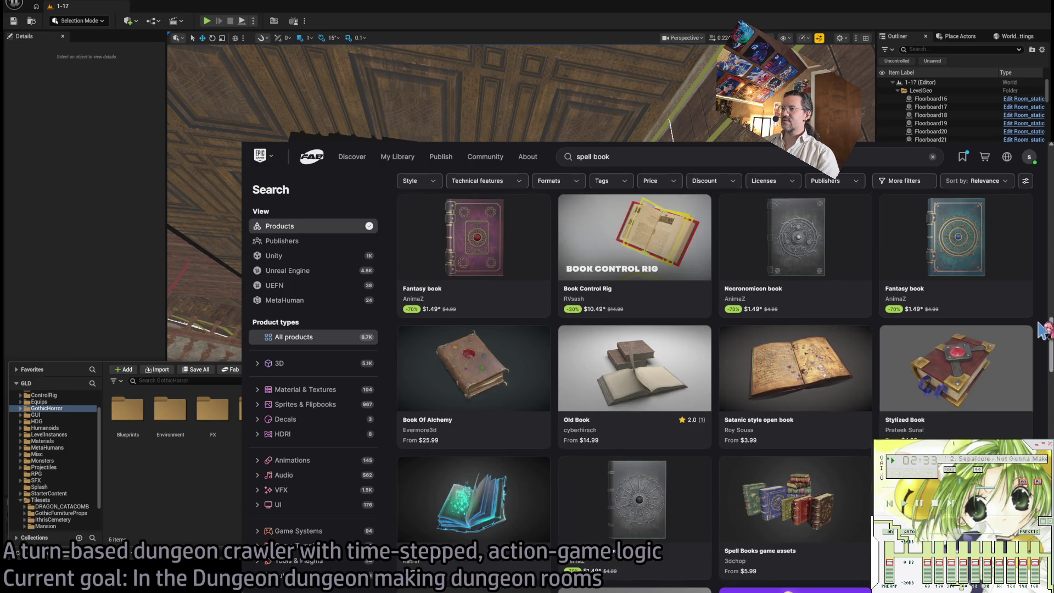
{"action": "scroll", "coordinate": [1042, 331], "scroll_direction": "down", "scroll_amount": 3}
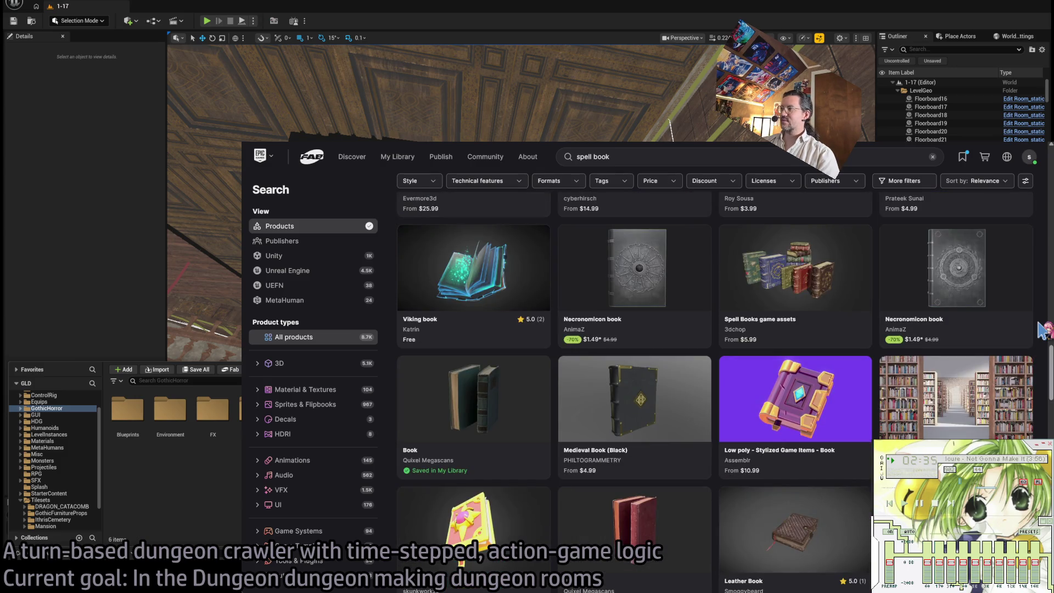
{"action": "scroll", "coordinate": [1042, 331], "scroll_direction": "up", "scroll_amount": 1}
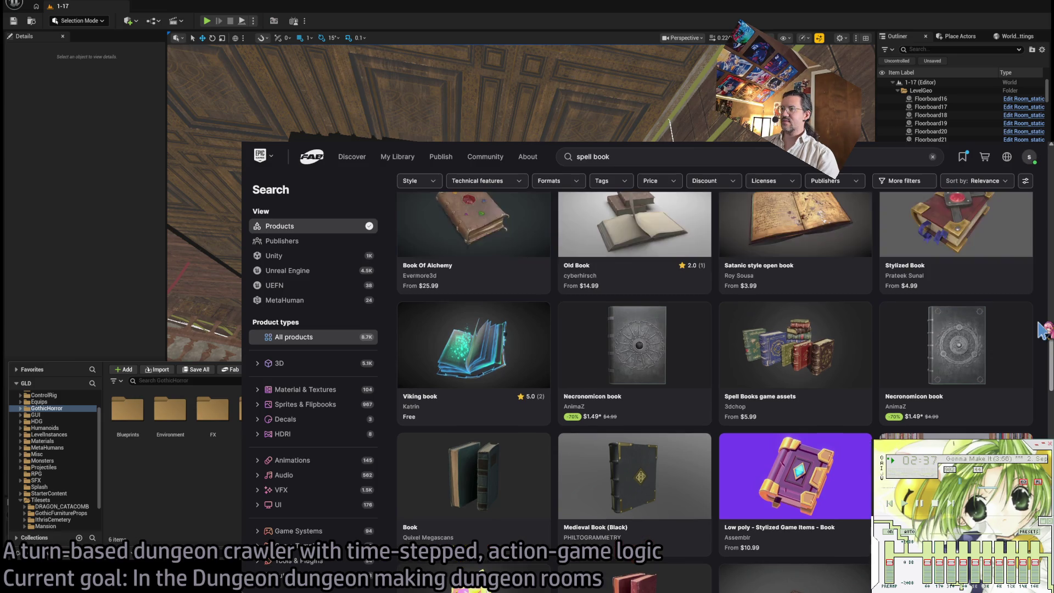
Look through the Necronomicon book's preview images, then open the Quang Phan Magic Book listing.
{"action": "left_click", "coordinate": [637, 351]}
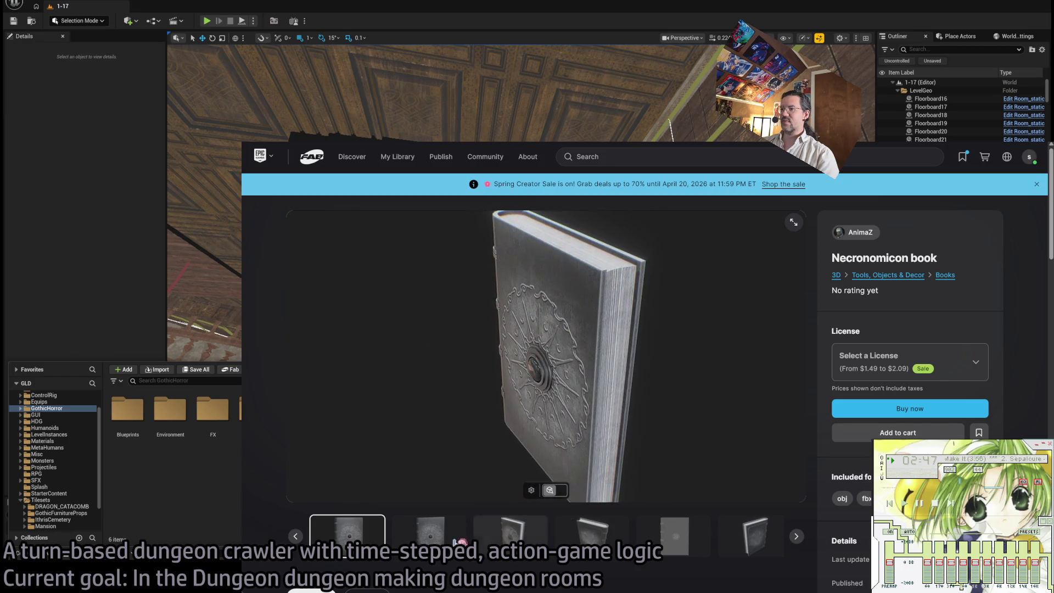
{"action": "left_click", "coordinate": [796, 538]}
{"action": "left_click", "coordinate": [796, 538]}
{"action": "left_click", "coordinate": [796, 538]}
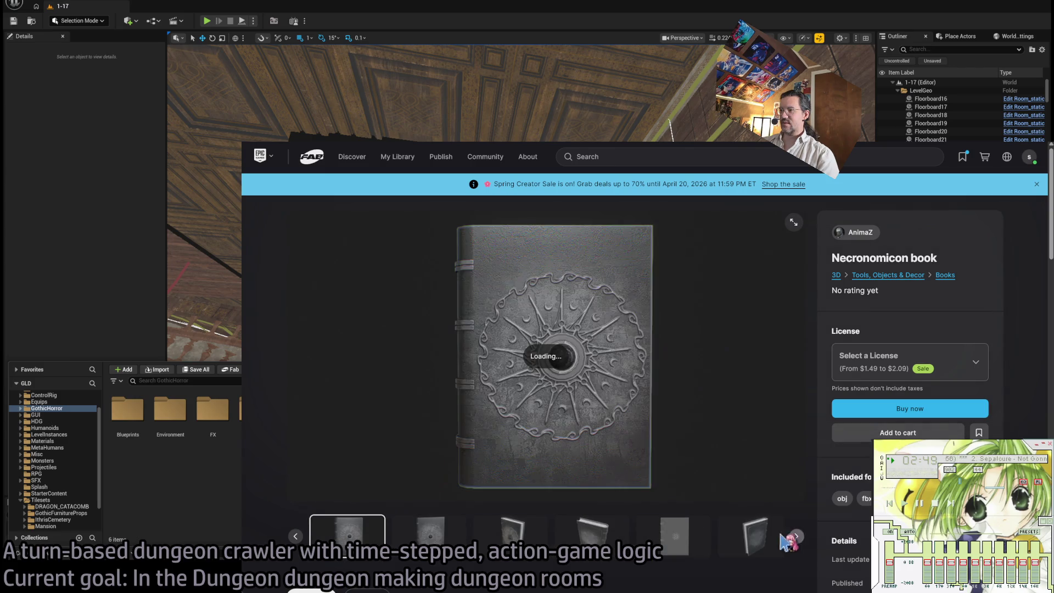
{"action": "key", "text": "alt+Left"}
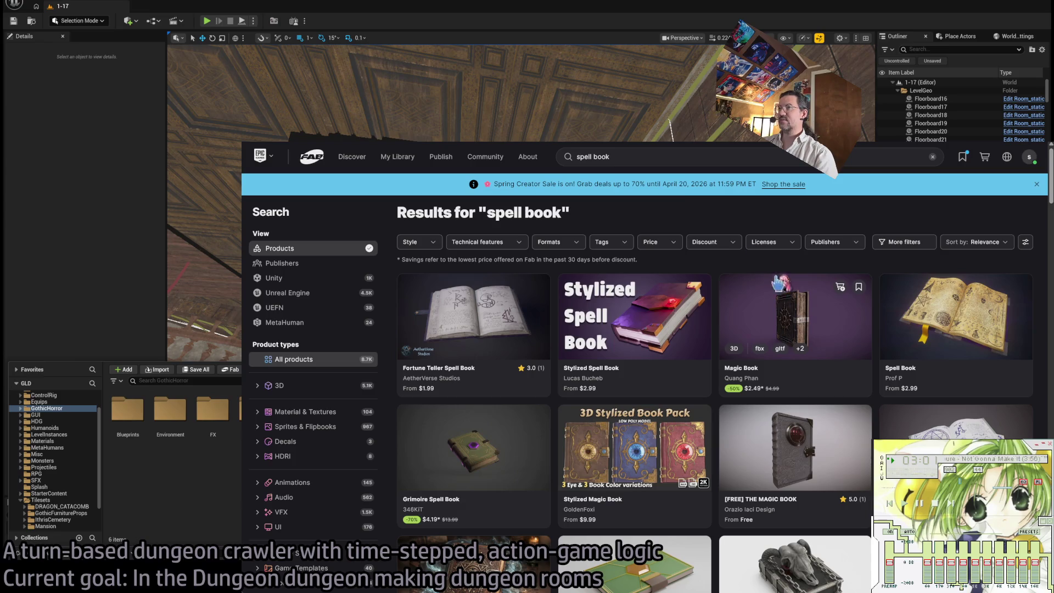
{"action": "left_click", "coordinate": [796, 324]}
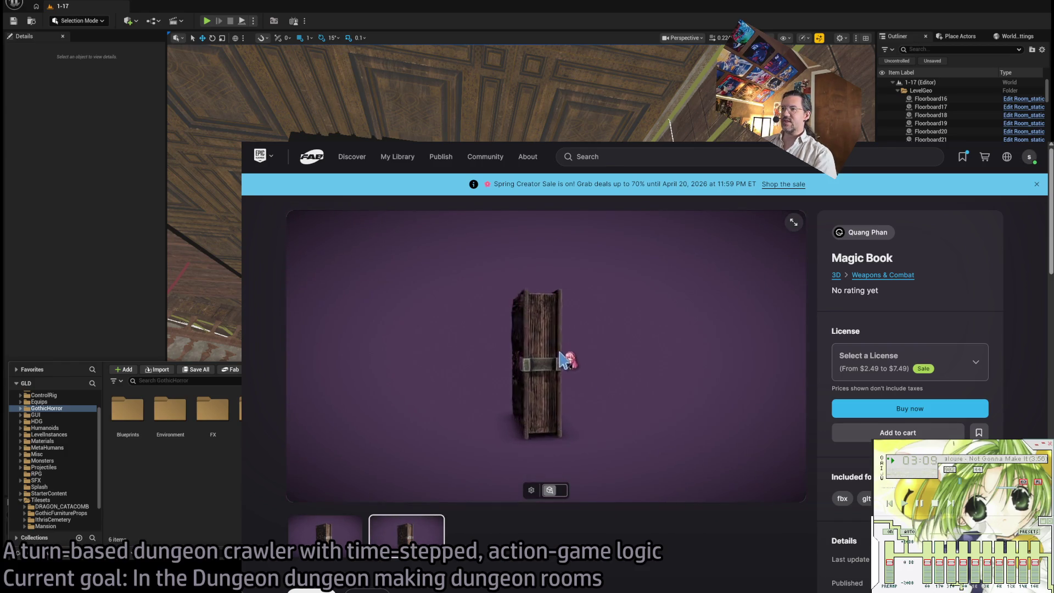
View the Magic Book model as a wireframe and orbit it from several angles.
{"action": "mouse_move", "coordinate": [581, 385]}
{"action": "left_mouse_down"}
{"action": "mouse_move", "coordinate": [567, 399]}
{"action": "mouse_move", "coordinate": [560, 393]}
{"action": "mouse_move", "coordinate": [631, 396]}
{"action": "mouse_move", "coordinate": [607, 419]}
{"action": "left_mouse_up"}
{"action": "scroll", "coordinate": [593, 395], "scroll_direction": "up", "scroll_amount": 5}
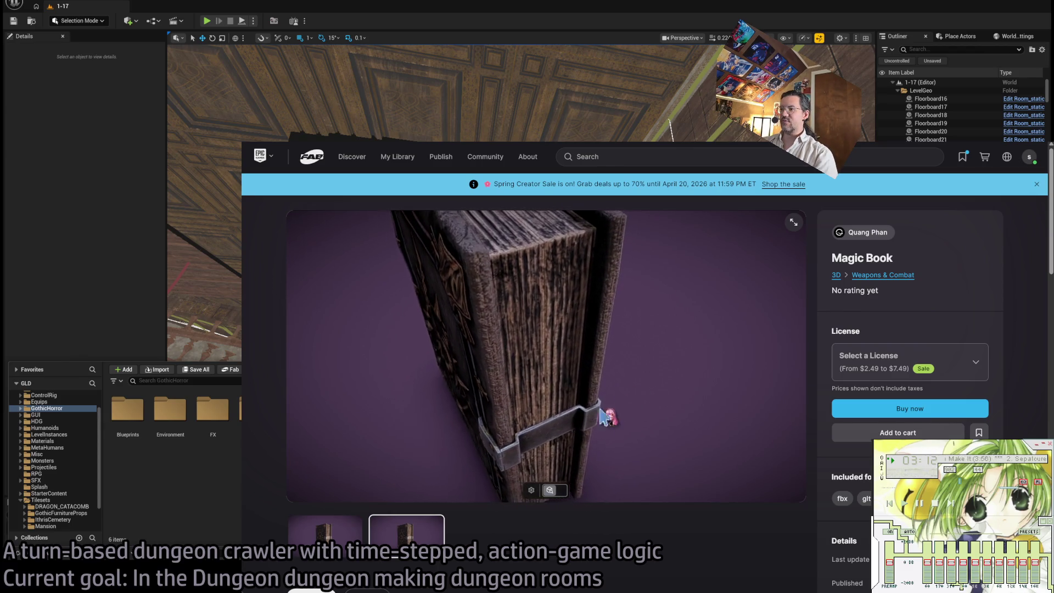
{"action": "left_click", "coordinate": [562, 490]}
{"action": "mouse_move", "coordinate": [304, 296]}
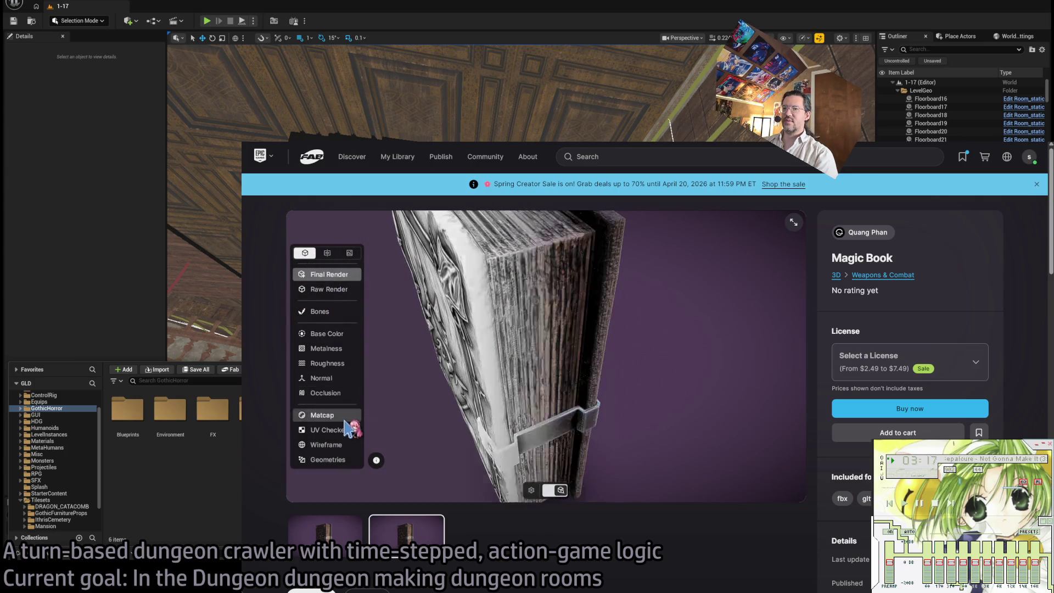
{"action": "left_click", "coordinate": [348, 449]}
{"action": "mouse_move", "coordinate": [651, 437]}
{"action": "left_mouse_down"}
{"action": "mouse_move", "coordinate": [661, 454]}
{"action": "mouse_move", "coordinate": [652, 438]}
{"action": "left_mouse_up"}
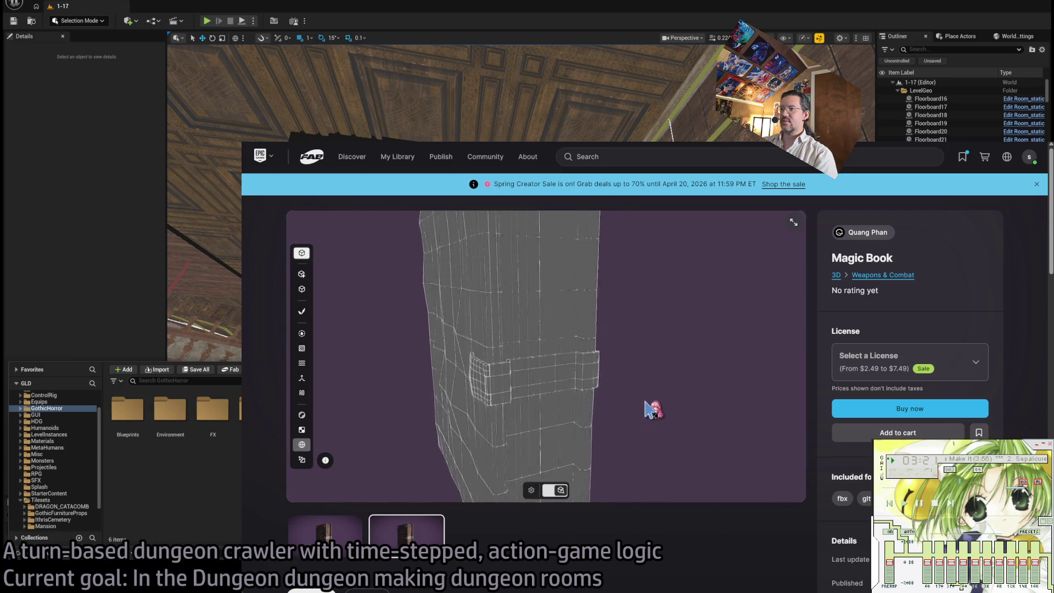
{"action": "mouse_move", "coordinate": [652, 375]}
{"action": "left_mouse_down"}
{"action": "mouse_move", "coordinate": [678, 374]}
{"action": "mouse_move", "coordinate": [509, 358]}
{"action": "mouse_move", "coordinate": [575, 360]}
{"action": "mouse_move", "coordinate": [583, 374]}
{"action": "mouse_move", "coordinate": [551, 349]}
{"action": "mouse_move", "coordinate": [462, 360]}
{"action": "mouse_move", "coordinate": [445, 378]}
{"action": "mouse_move", "coordinate": [529, 400]}
{"action": "mouse_move", "coordinate": [451, 406]}
{"action": "mouse_move", "coordinate": [471, 363]}
{"action": "left_mouse_up"}
{"action": "scroll", "coordinate": [448, 383], "scroll_direction": "up", "scroll_amount": 5}
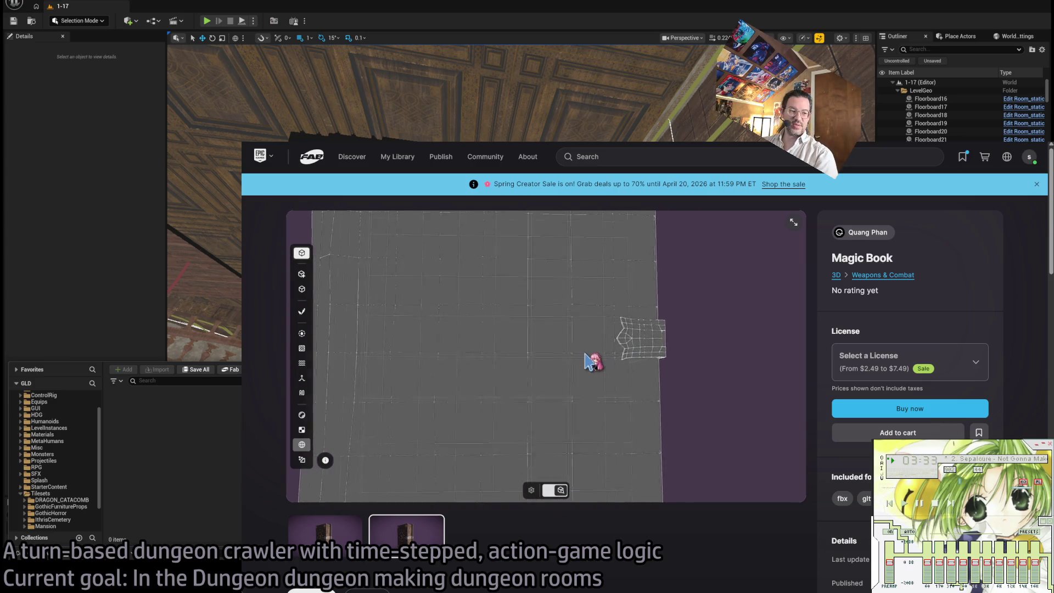
{"action": "mouse_move", "coordinate": [573, 370]}
{"action": "left_mouse_down"}
{"action": "mouse_move", "coordinate": [545, 378]}
{"action": "mouse_move", "coordinate": [549, 362]}
{"action": "mouse_move", "coordinate": [578, 399]}
{"action": "left_mouse_up"}
Restore full textures, then switch the render mode to Bones and zoom out.
{"action": "left_click", "coordinate": [303, 275]}
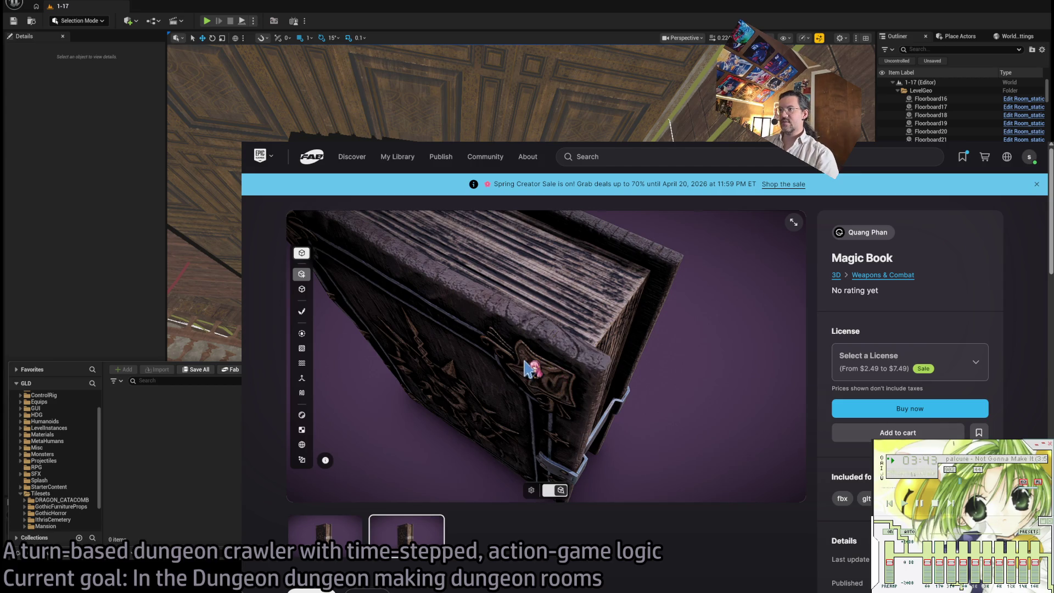
{"action": "left_click", "coordinate": [305, 313]}
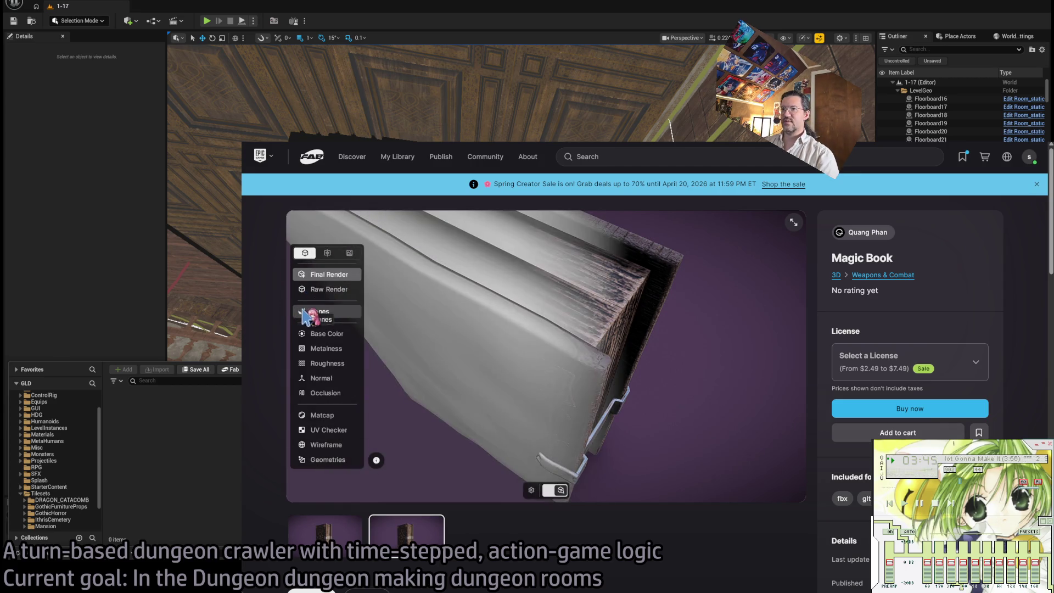
{"action": "left_click", "coordinate": [330, 312]}
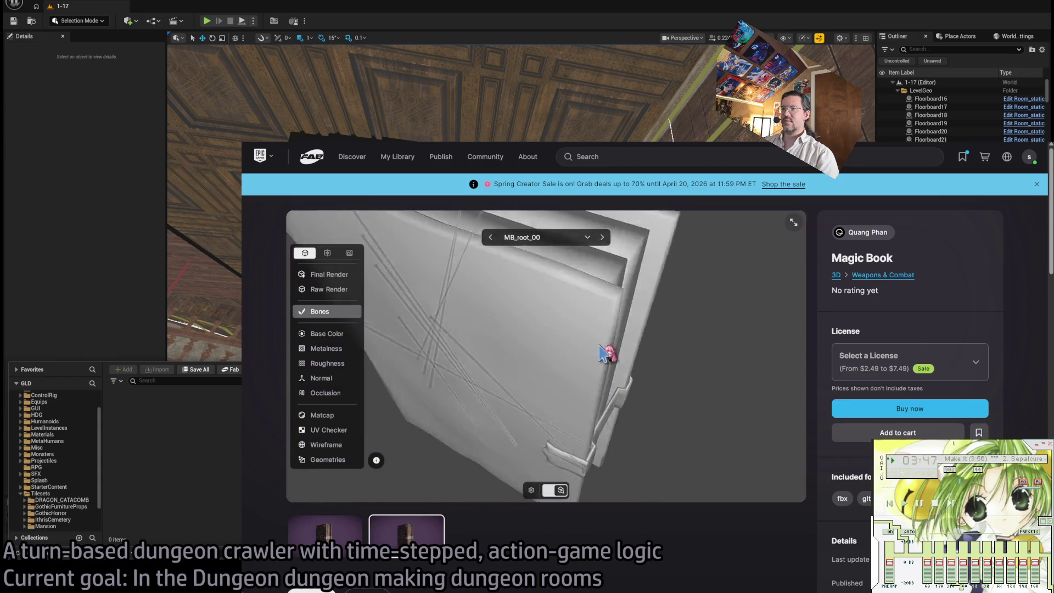
{"action": "scroll", "coordinate": [612, 344], "scroll_direction": "down", "scroll_amount": 5}
{"action": "mouse_move", "coordinate": [612, 343]}
{"action": "left_mouse_down"}
{"action": "mouse_move", "coordinate": [576, 370]}
{"action": "mouse_move", "coordinate": [558, 357]}
{"action": "mouse_move", "coordinate": [513, 379]}
{"action": "left_mouse_up"}
Step through bones BP_L_03 and BP_R_01, then show scene info: 1 skeleton, 10 bones.
{"action": "left_click", "coordinate": [510, 375]}
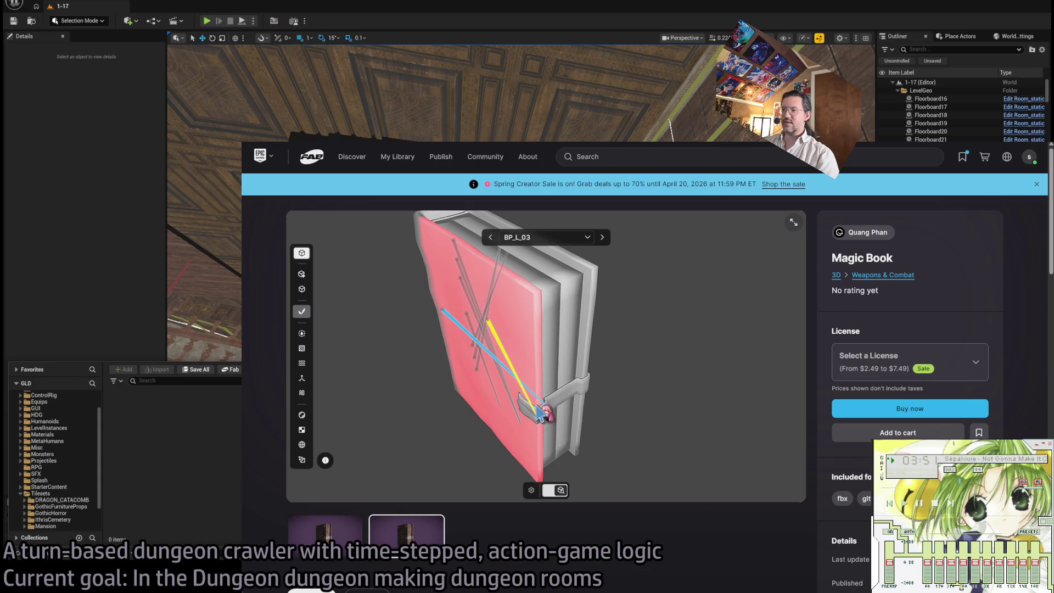
{"action": "left_click", "coordinate": [545, 417]}
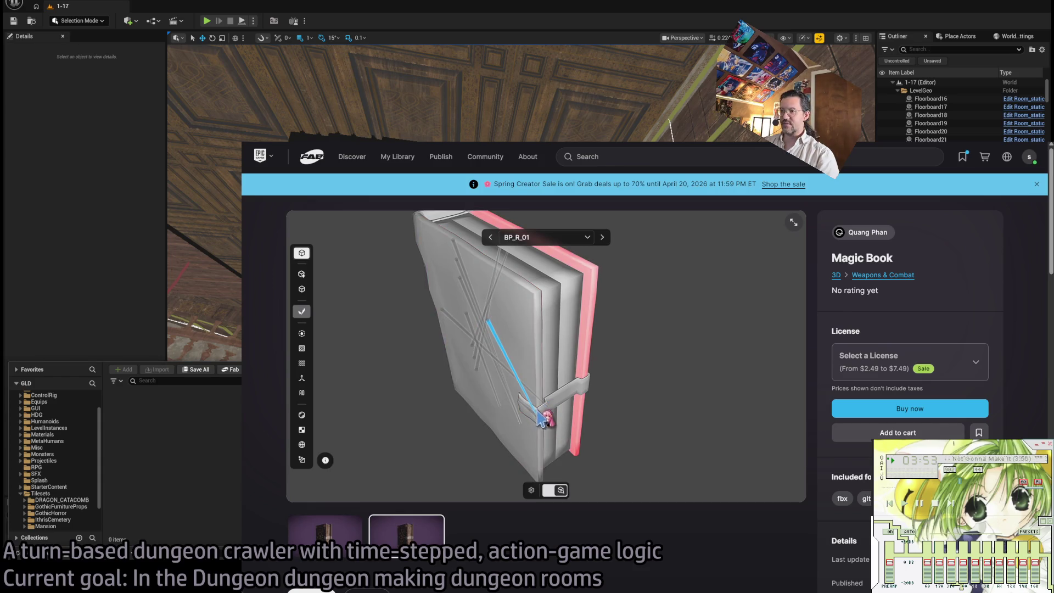
{"action": "left_click", "coordinate": [498, 341]}
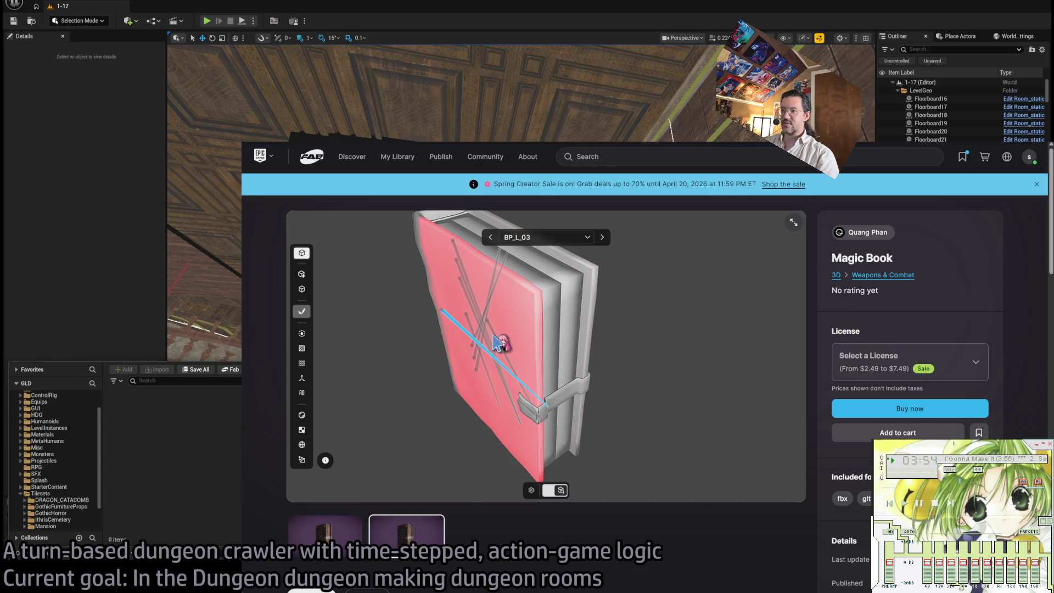
{"action": "left_click", "coordinate": [325, 462]}
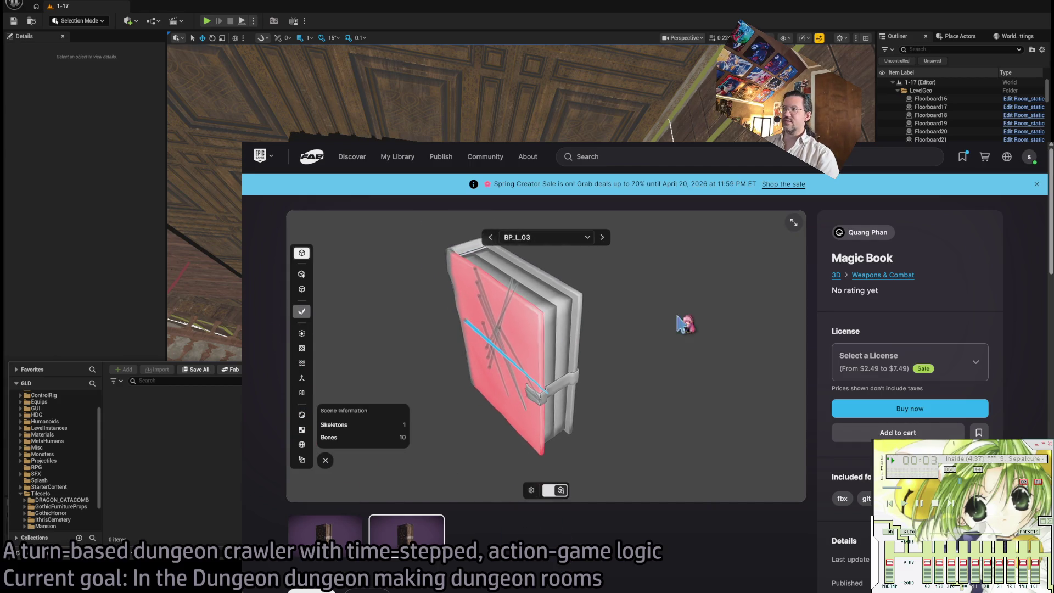
{"action": "scroll", "coordinate": [779, 318], "scroll_direction": "down", "scroll_amount": 6}
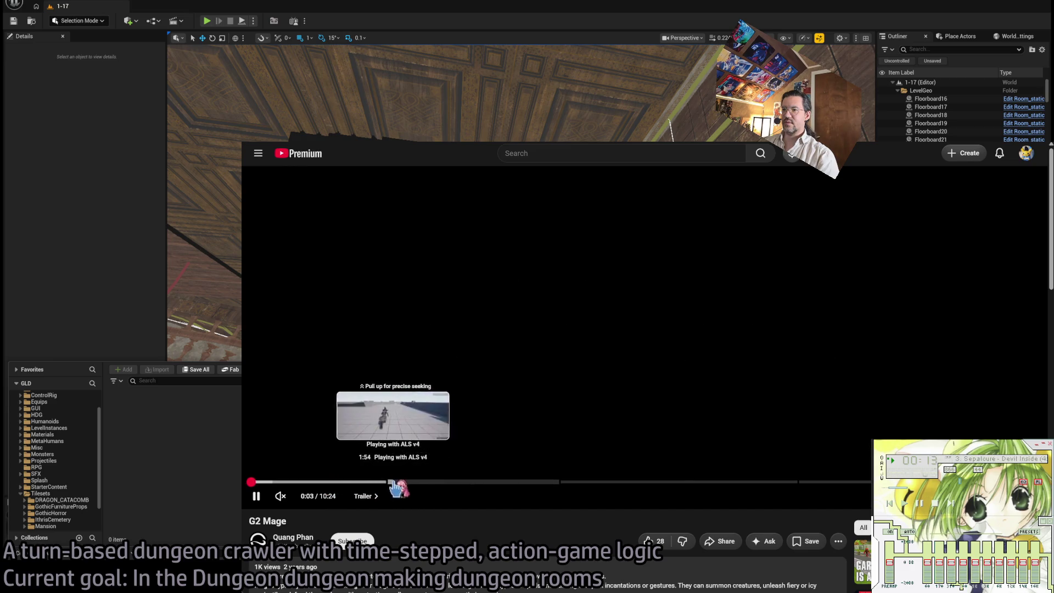
Skim the G2 Mage trailer to its book scene and engine preview, then close the YouTube tab.
{"action": "left_click", "coordinate": [362, 483]}
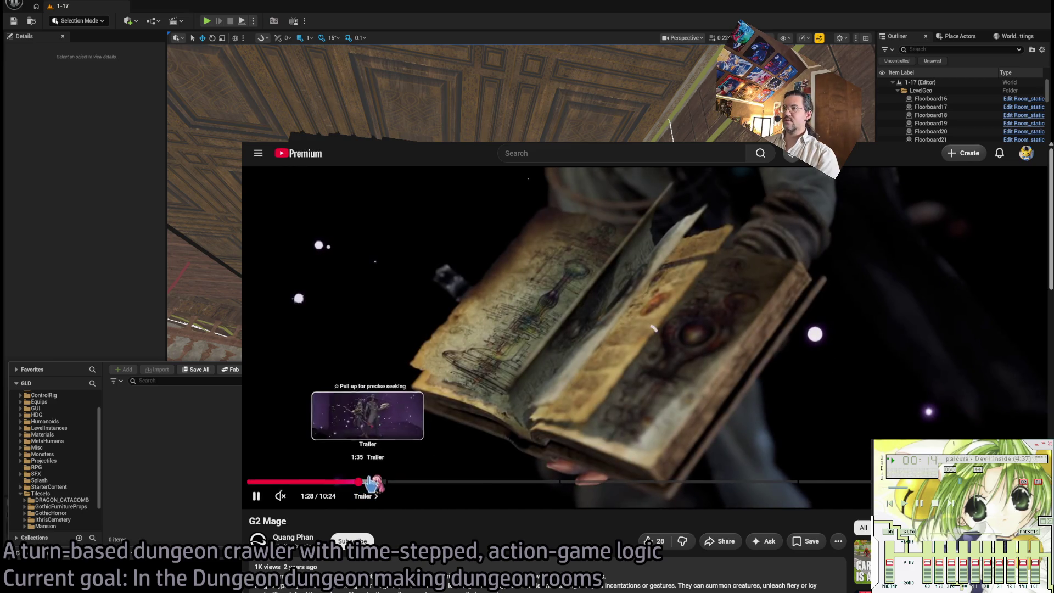
{"action": "left_click", "coordinate": [257, 483]}
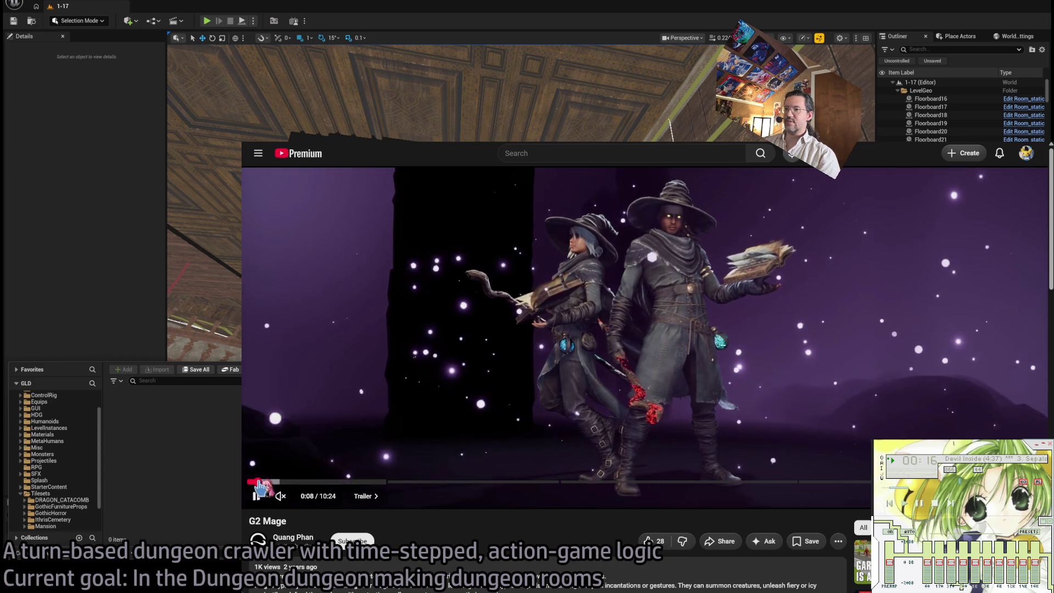
{"action": "left_click_drag", "start_coordinate": [259, 486], "coordinate": [309, 485]}
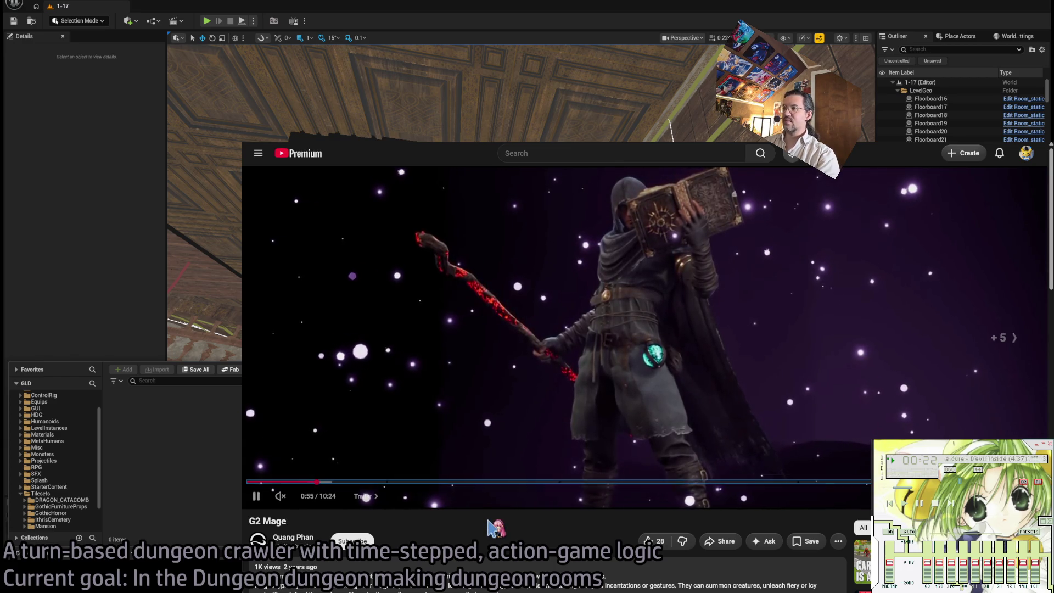
{"action": "key", "text": "Right"}
{"action": "key", "text": "Right"}
{"action": "key", "text": "Right"}
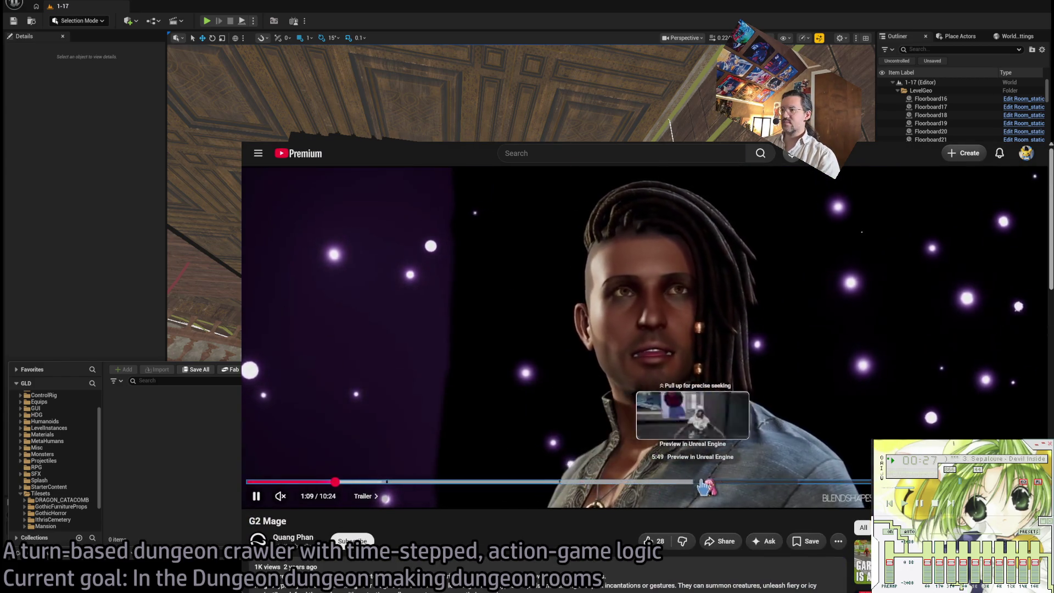
{"action": "left_click", "coordinate": [720, 482]}
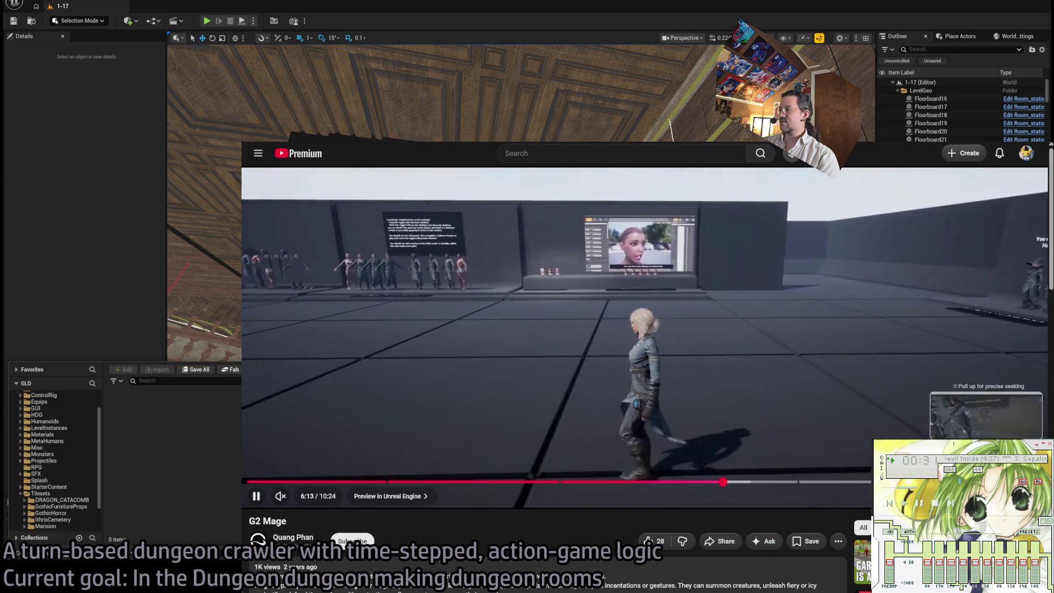
{"action": "key", "text": "ctrl+w"}
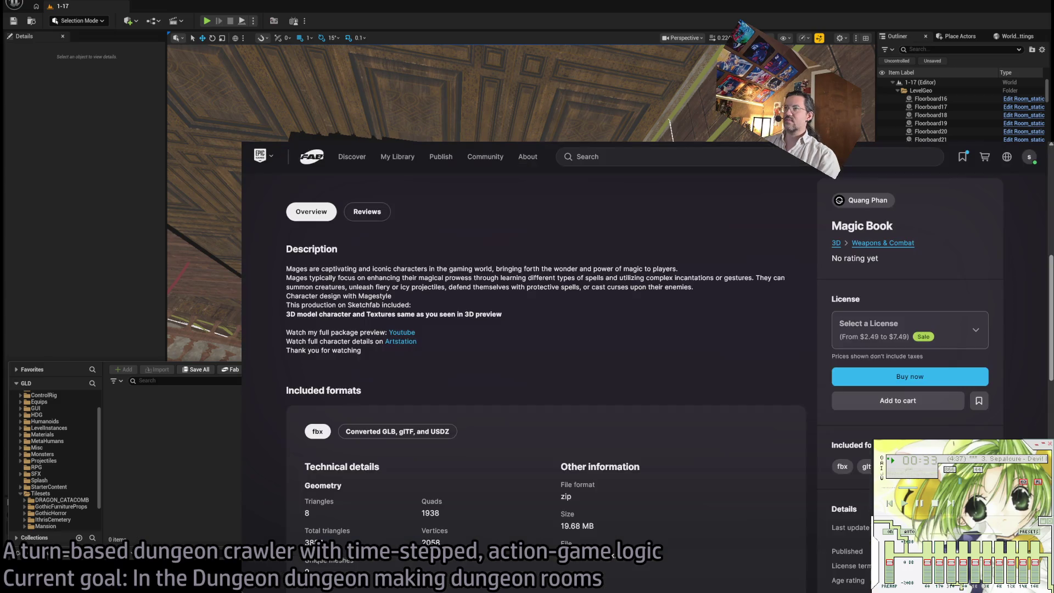
Add the Magic Book to the cart with the $2.49 Personal license.
{"action": "scroll", "coordinate": [822, 394], "scroll_direction": "up", "scroll_amount": 1}
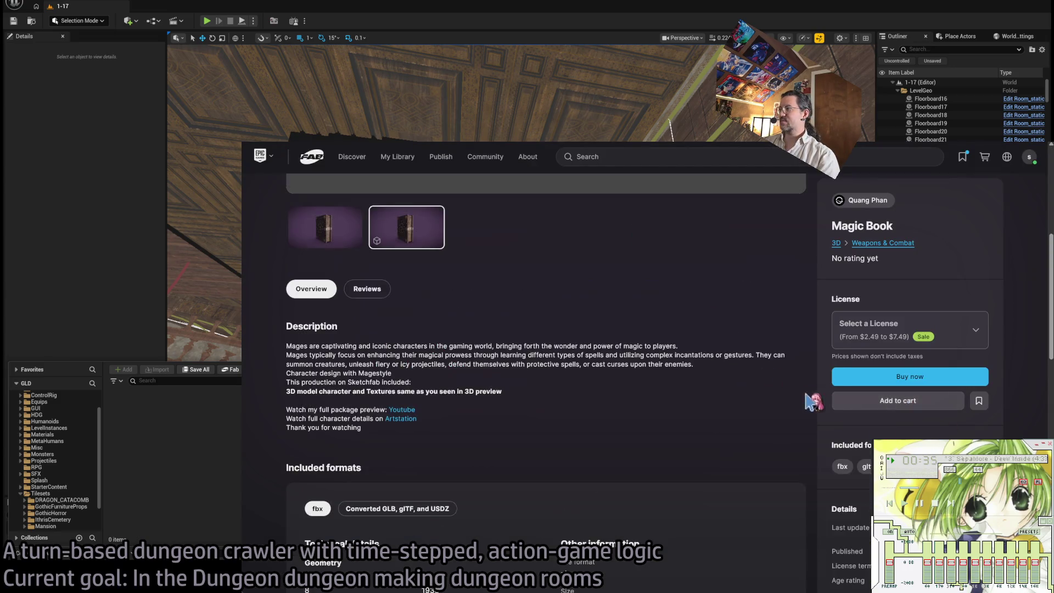
{"action": "left_click", "coordinate": [901, 328]}
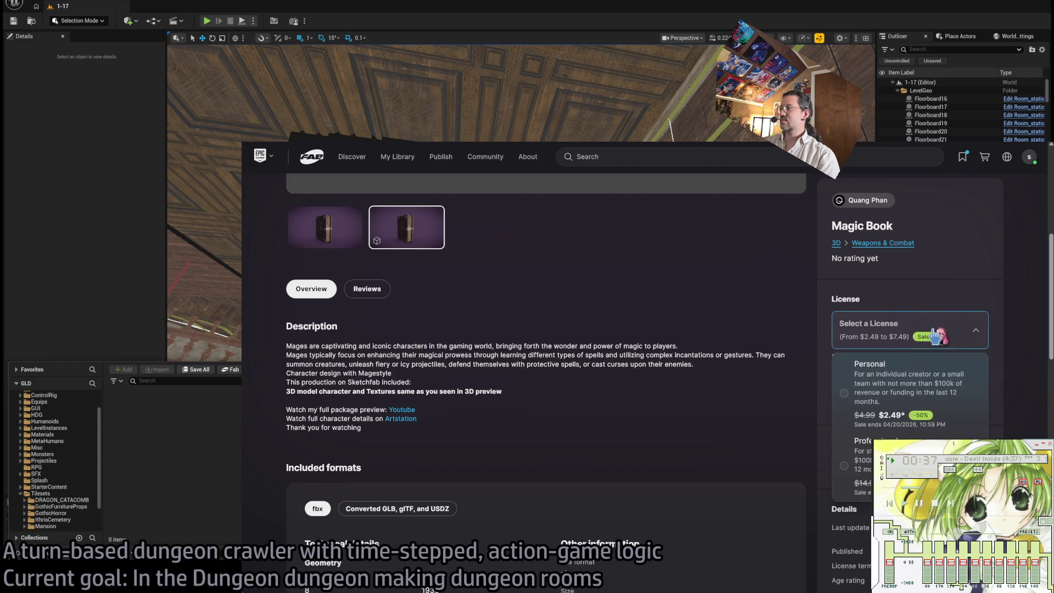
{"action": "left_click", "coordinate": [860, 396]}
{"action": "left_click", "coordinate": [885, 421]}
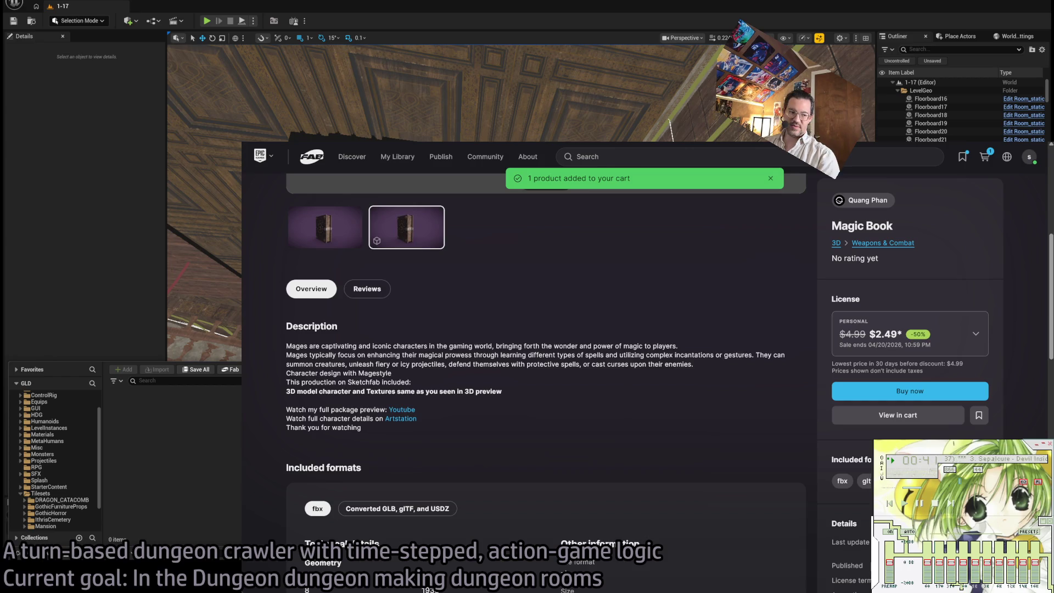
Return to the 'spell book' search results and scroll down through them.
{"action": "key", "text": "alt+Left"}
{"action": "scroll", "coordinate": [829, 391], "scroll_direction": "down", "scroll_amount": 3}
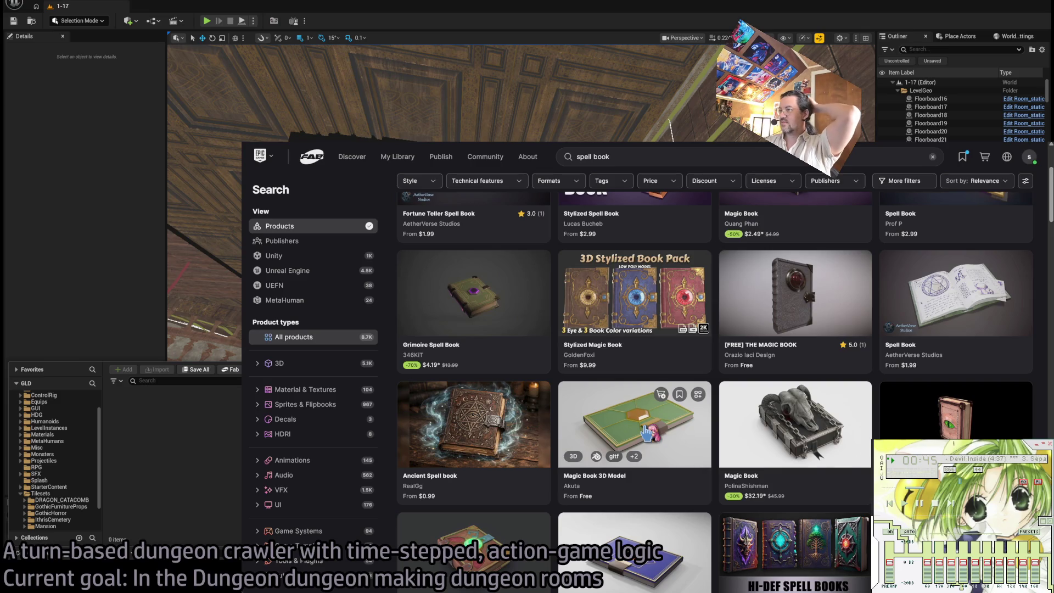
{"action": "scroll", "coordinate": [648, 434], "scroll_direction": "down", "scroll_amount": 4}
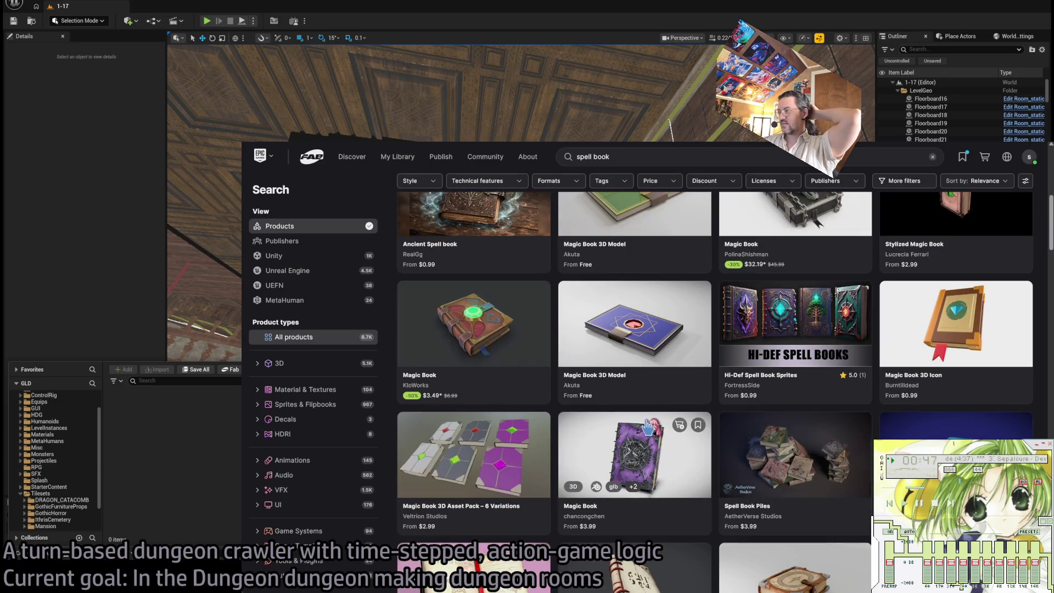
{"action": "scroll", "coordinate": [651, 427], "scroll_direction": "down", "scroll_amount": 1}
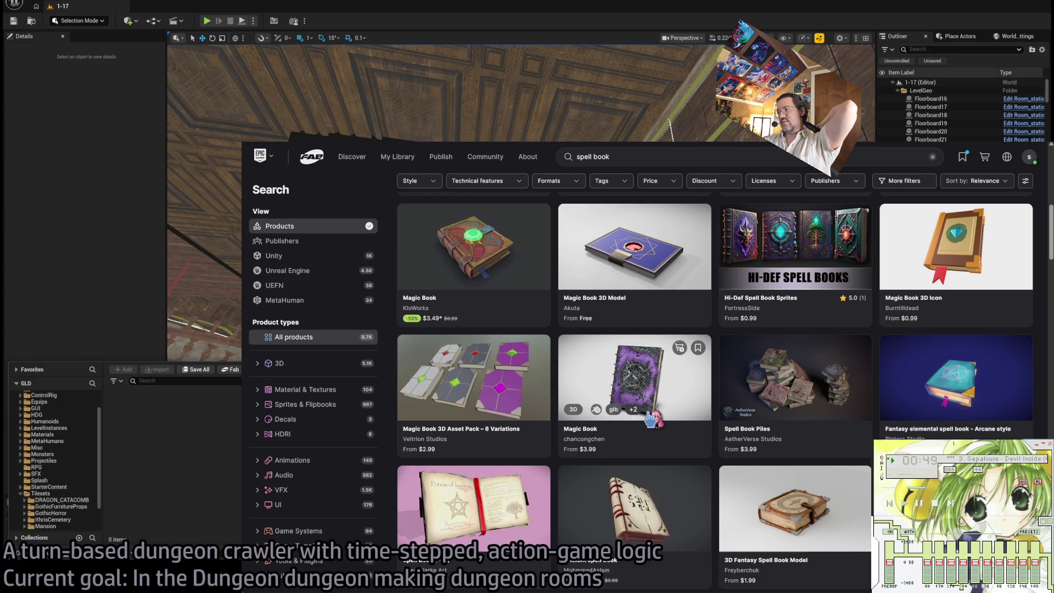
{"action": "scroll", "coordinate": [645, 417], "scroll_direction": "down", "scroll_amount": 7}
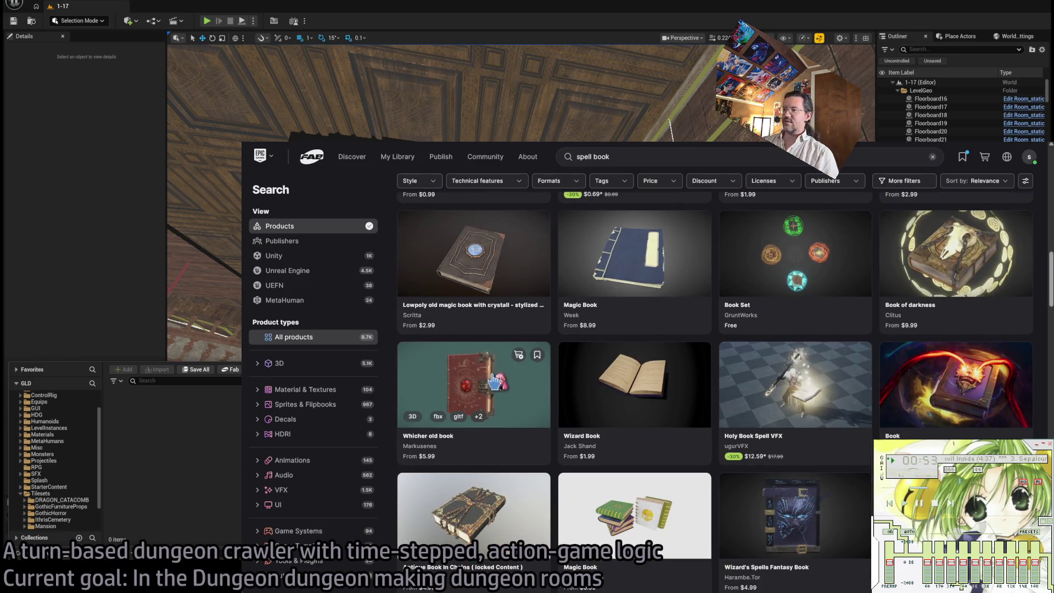
Open the Whicher old book listing and load its interactive 3D model viewer.
{"action": "left_click", "coordinate": [430, 383]}
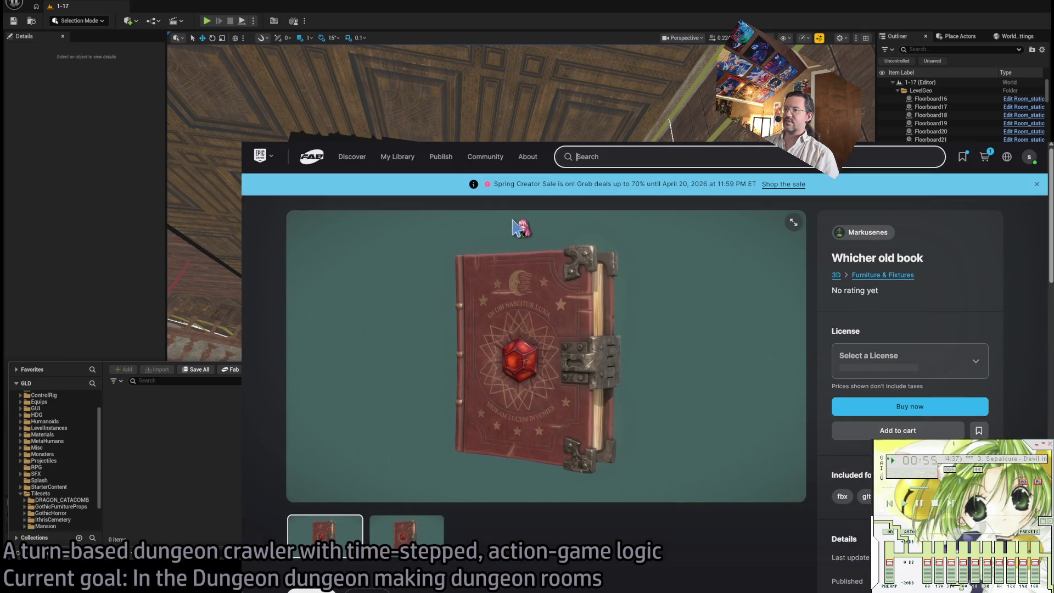
{"action": "scroll", "coordinate": [456, 519], "scroll_direction": "down", "scroll_amount": 3}
{"action": "left_click", "coordinate": [409, 383]}
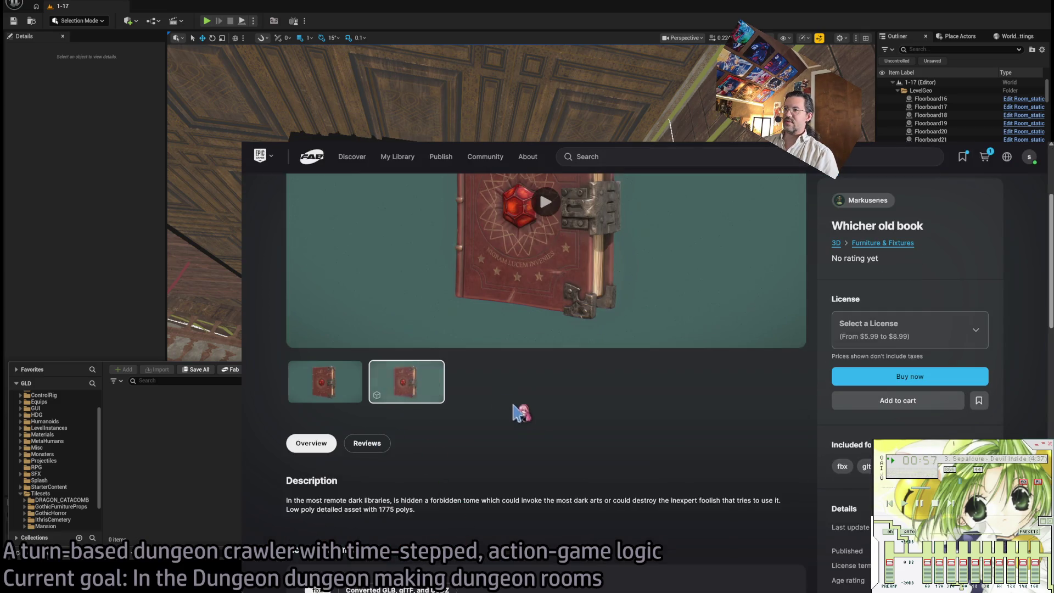
{"action": "left_click", "coordinate": [543, 253]}
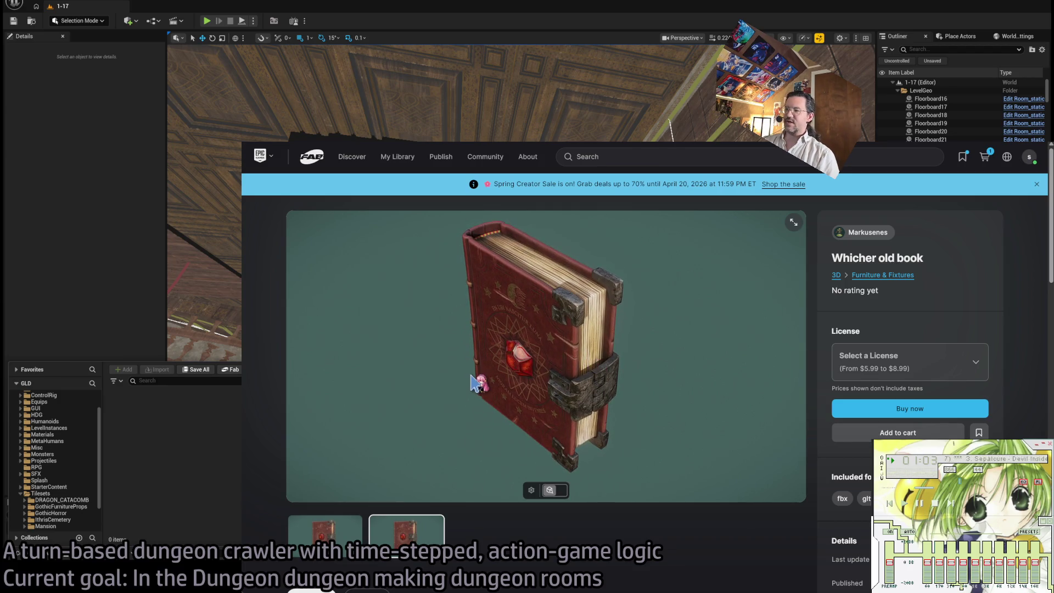
Preview the book in UV Checker and Wireframe modes, then place the caret after the Lenore item.
{"action": "left_click", "coordinate": [560, 490]}
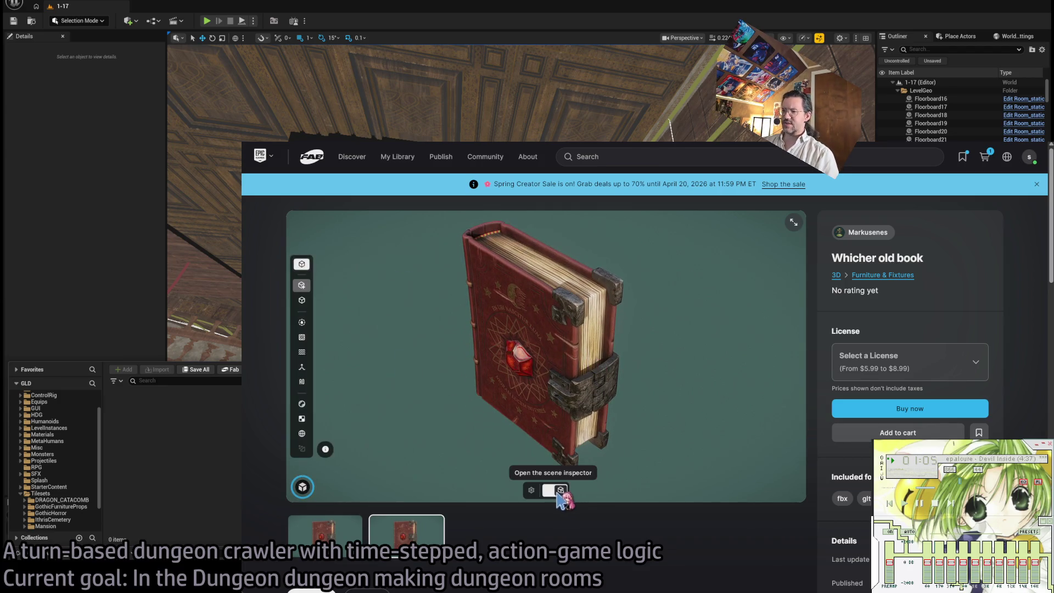
{"action": "left_click", "coordinate": [304, 422]}
{"action": "left_click", "coordinate": [305, 434]}
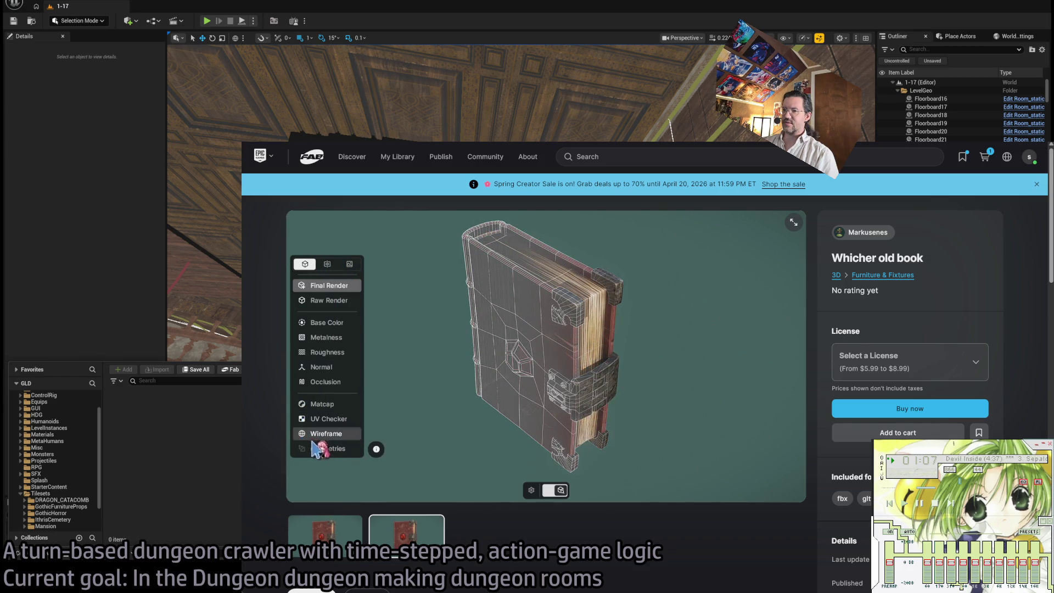
{"action": "left_click", "coordinate": [306, 434]}
{"action": "left_click", "coordinate": [305, 419]}
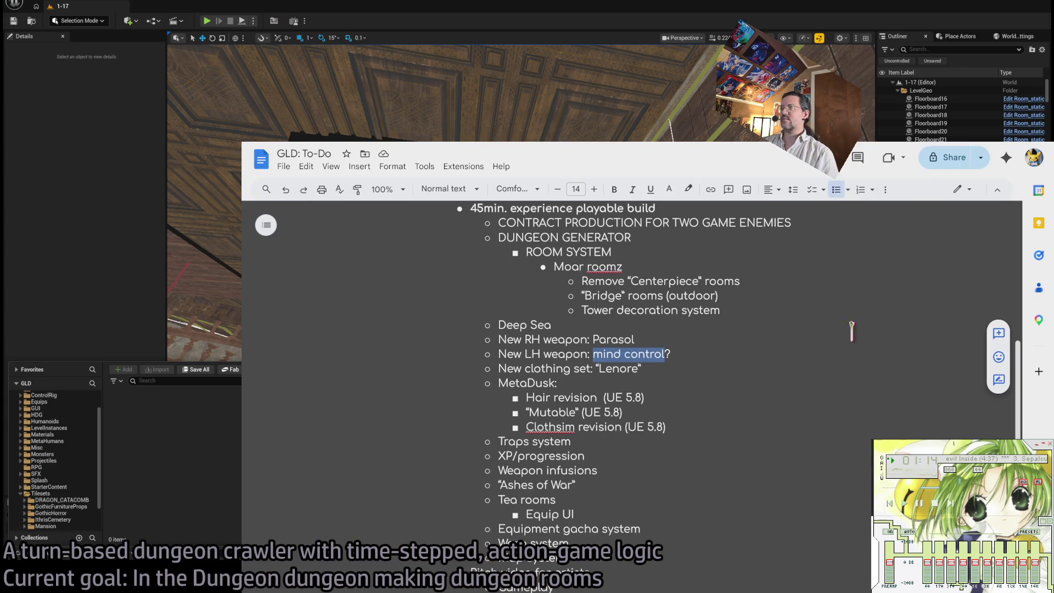
{"action": "left_click", "coordinate": [711, 367]}
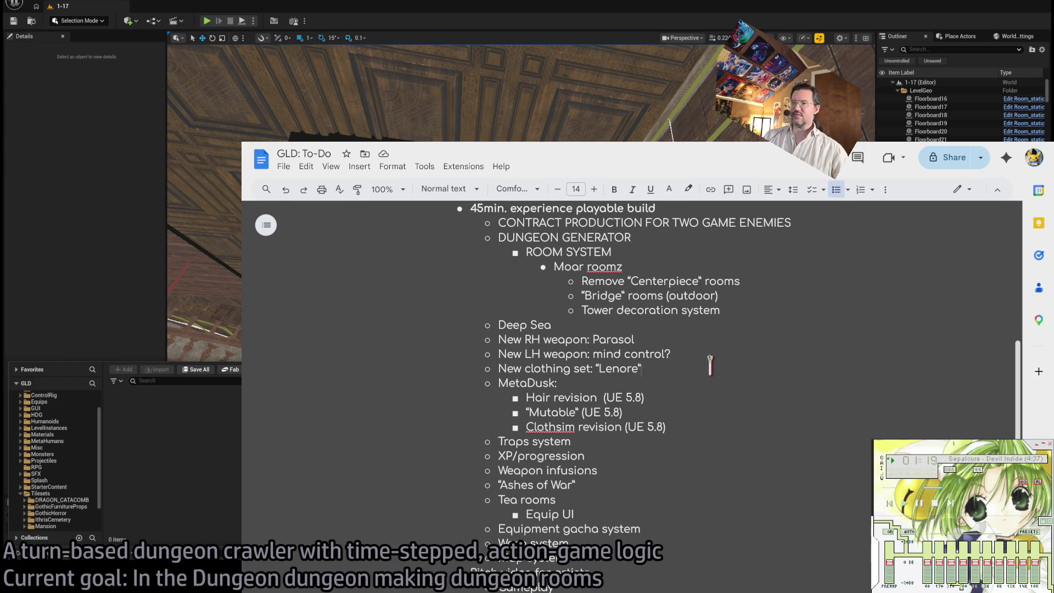
Press Play in the Unreal editor to start a test run of the level.
{"action": "left_click", "coordinate": [207, 22]}
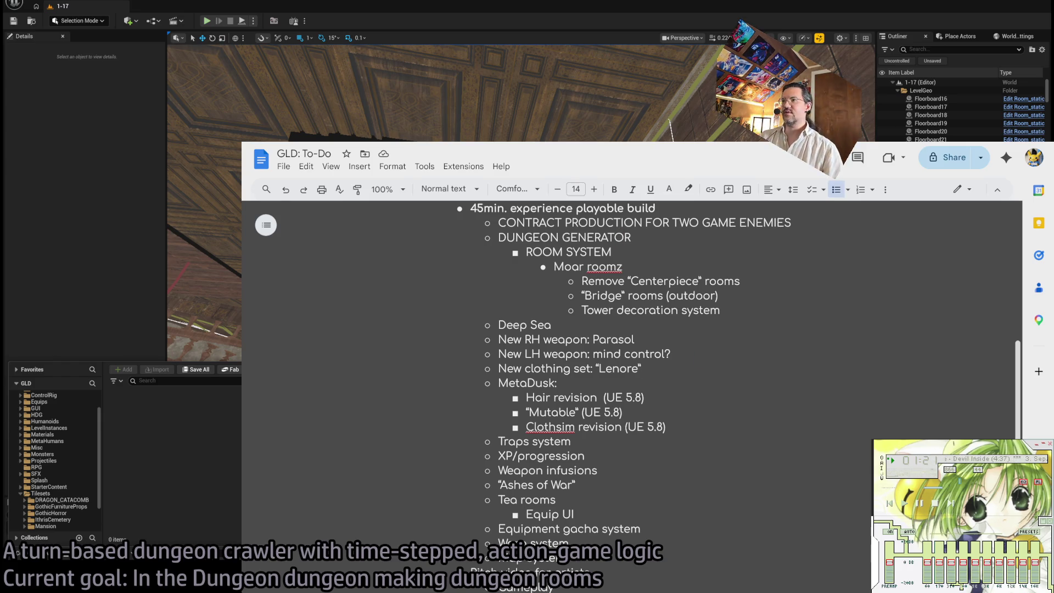